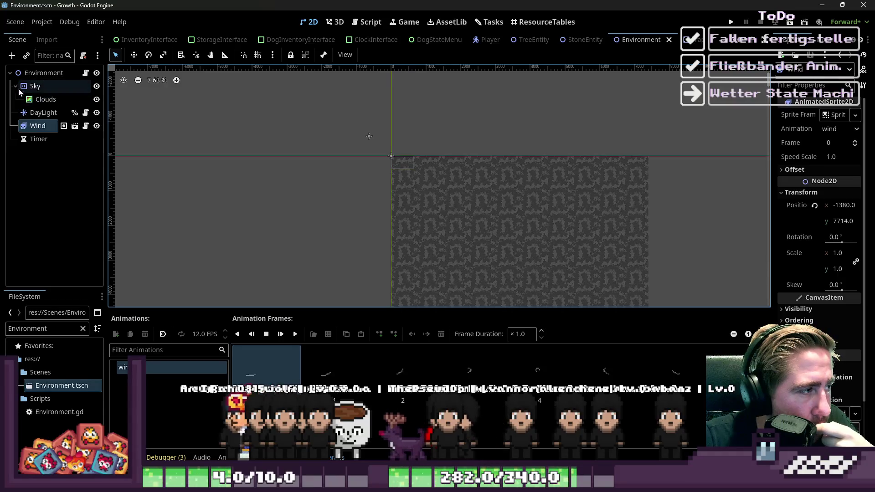
Clear the file filter and open Environment.gd in the script editor
double_click(33, 328)
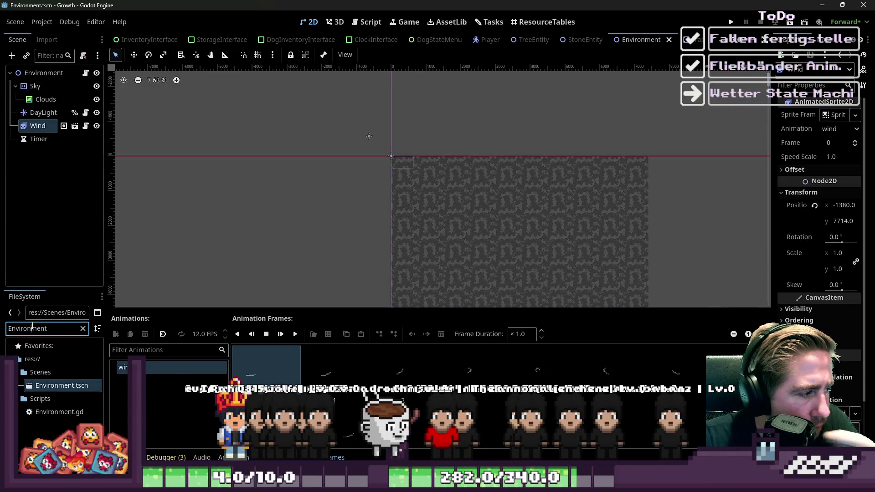
type("ra")
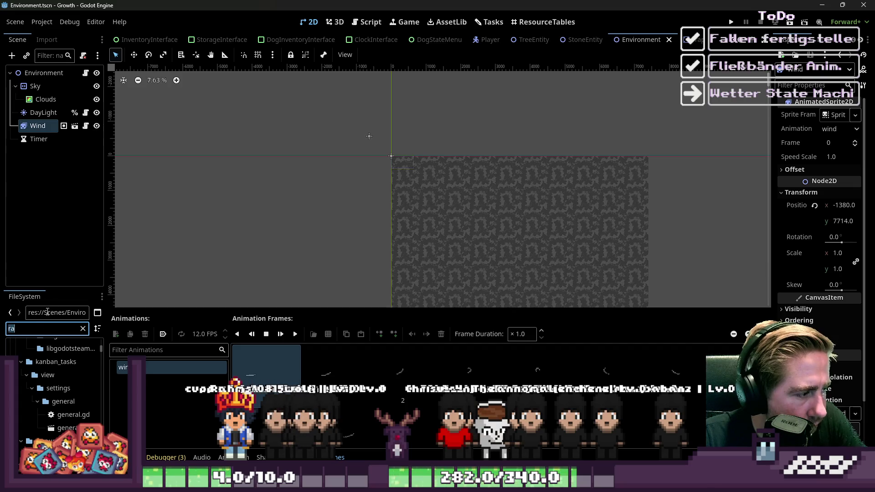
key("BackSpace")
key("BackSpace")
key("ctrl+F3")
scroll(372, 178, "down", 5)
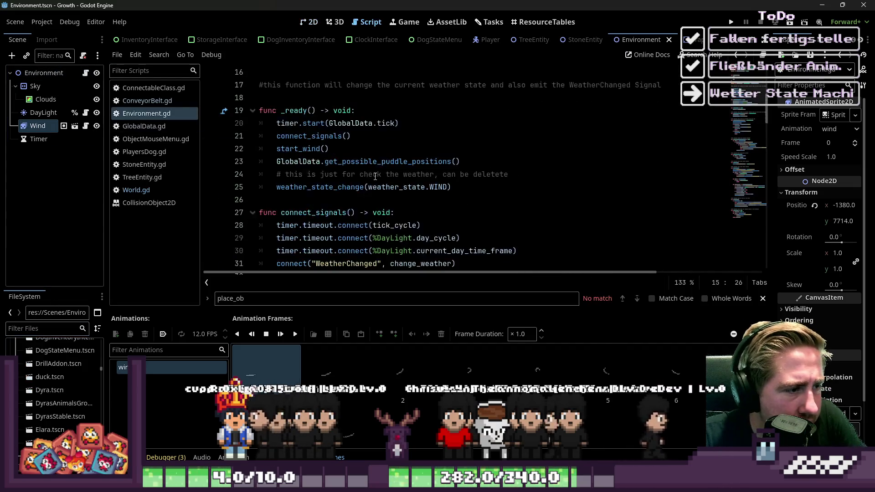
scroll(355, 171, "up", 3)
scroll(335, 163, "down", 3)
scroll(335, 164, "up", 3)
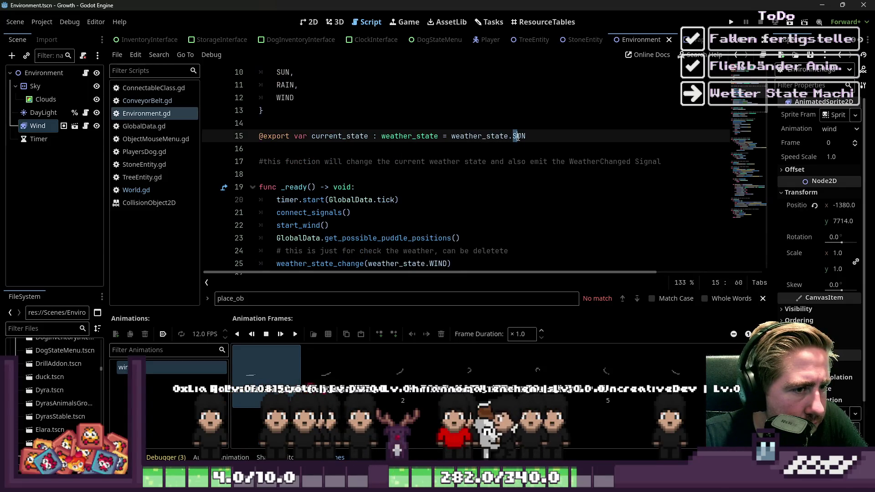
Change WIND to RAIN in the line 25 weather change call, then run the project
double_click(519, 136)
scroll(463, 166, "down", 4)
scroll(463, 166, "down", 1)
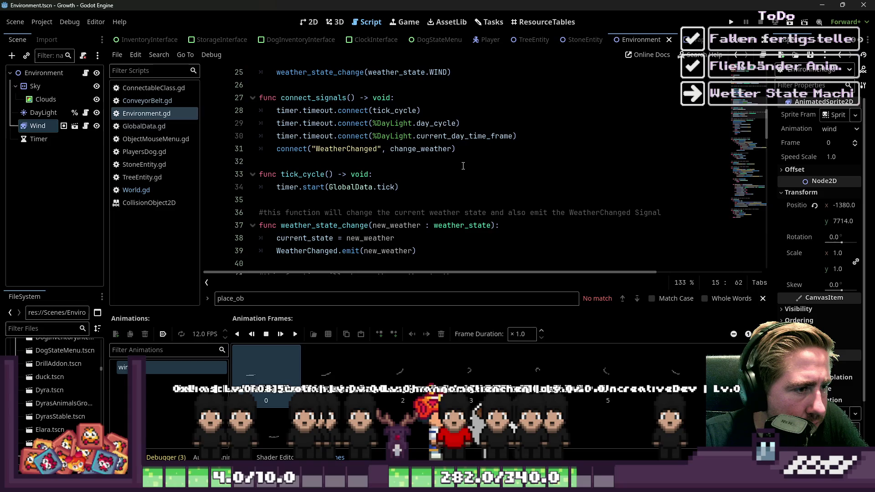
scroll(463, 166, "down", 2)
scroll(463, 166, "down", 3)
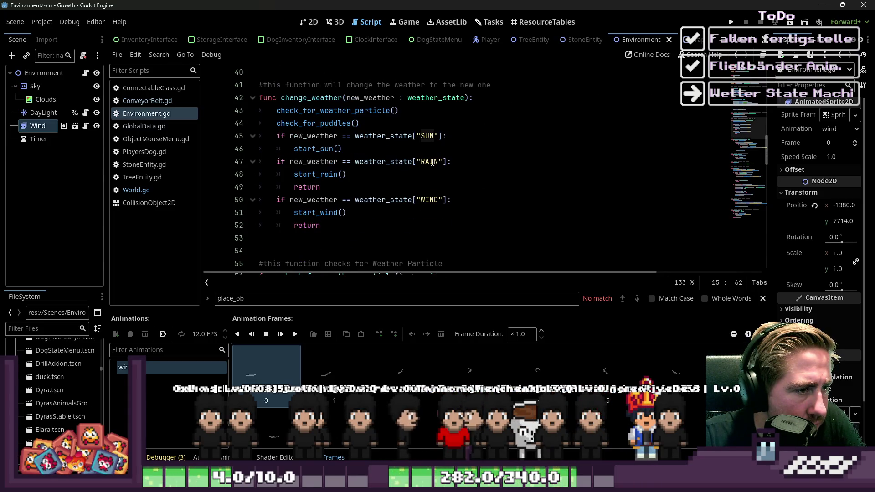
double_click(432, 163)
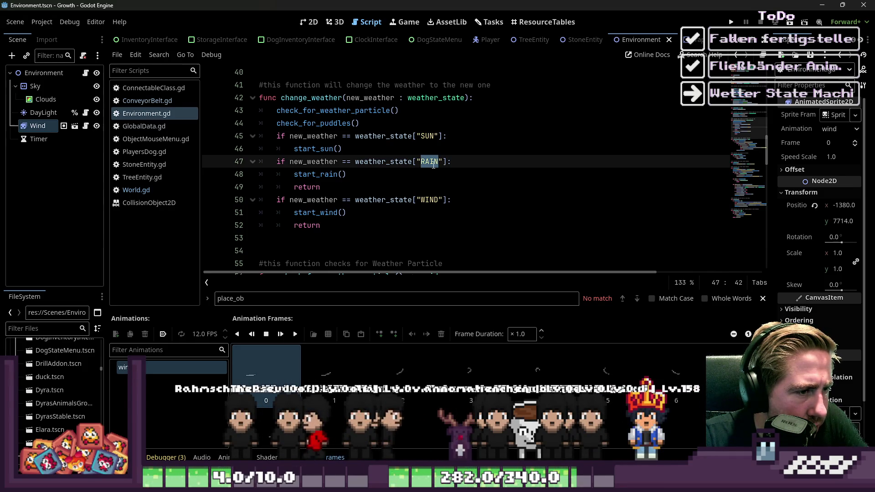
scroll(433, 164, "up", 10)
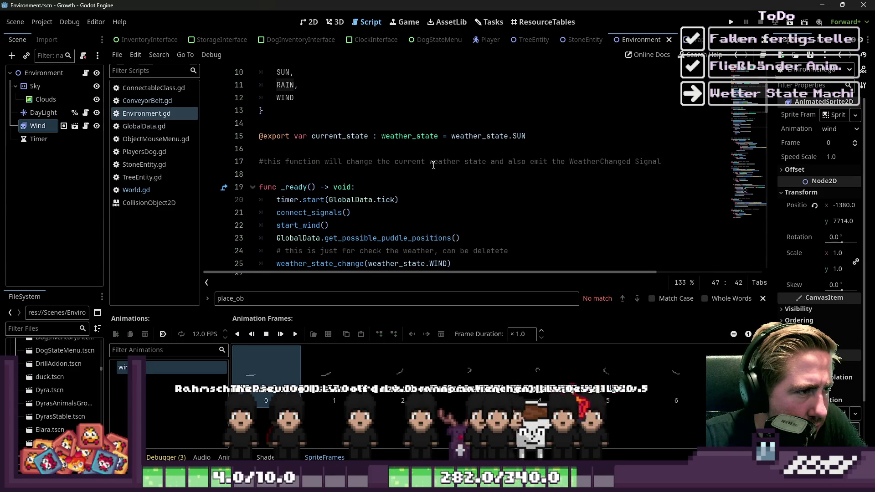
left_click(394, 136)
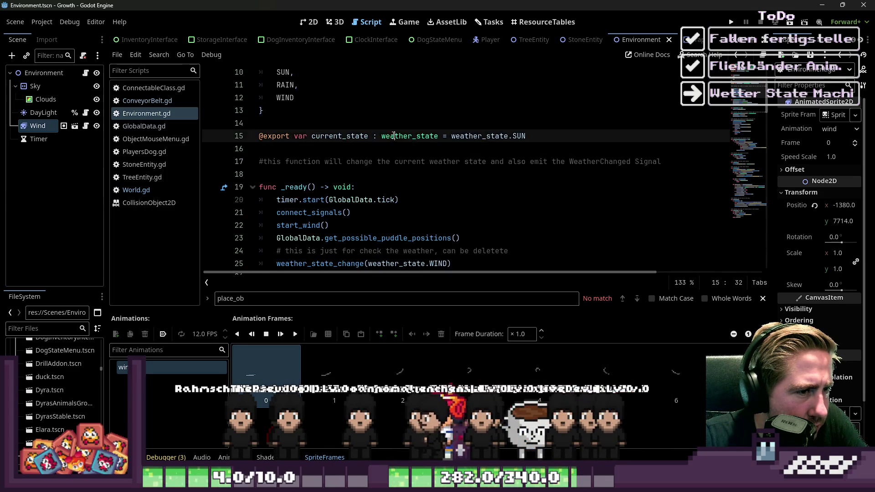
scroll(317, 150, "down", 2)
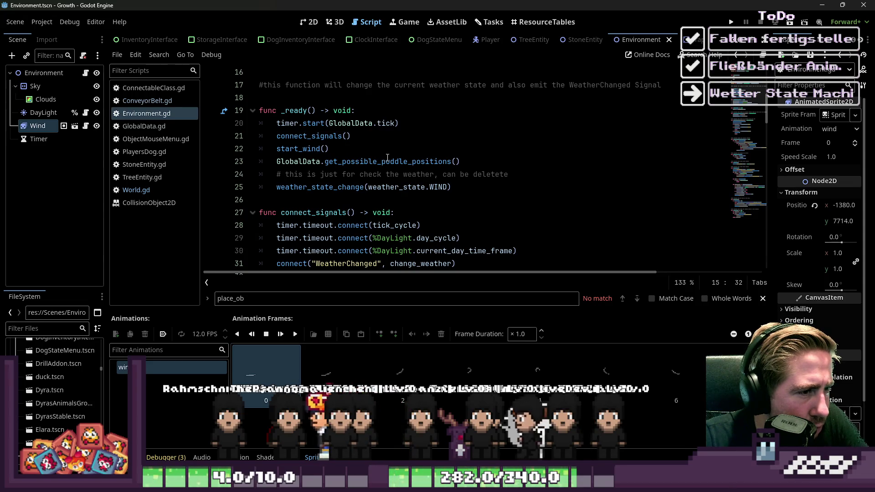
double_click(442, 187)
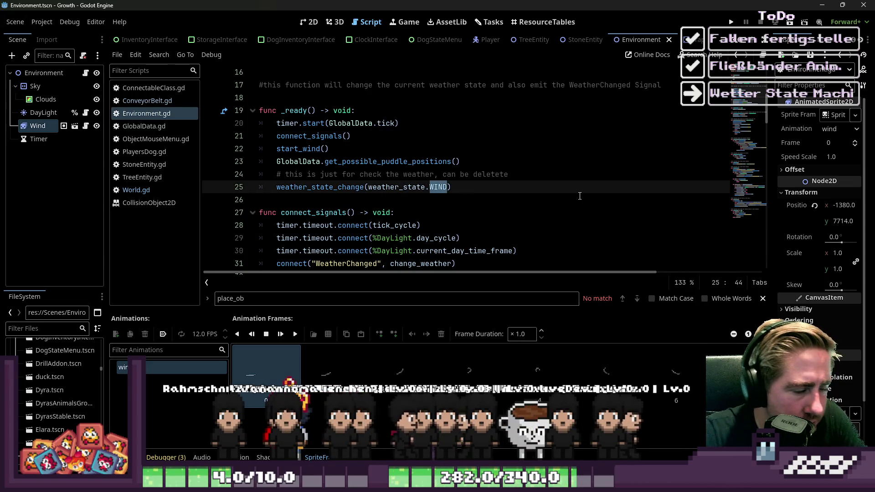
type("RA")
key("Return")
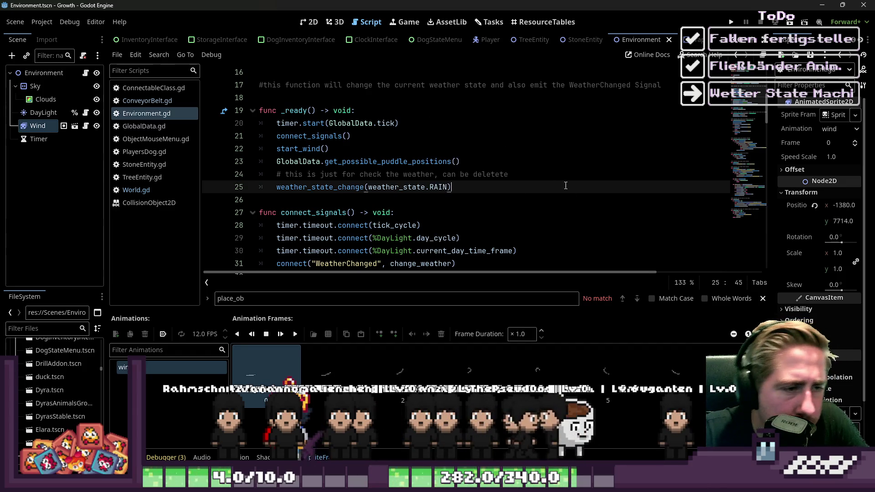
left_click(729, 21)
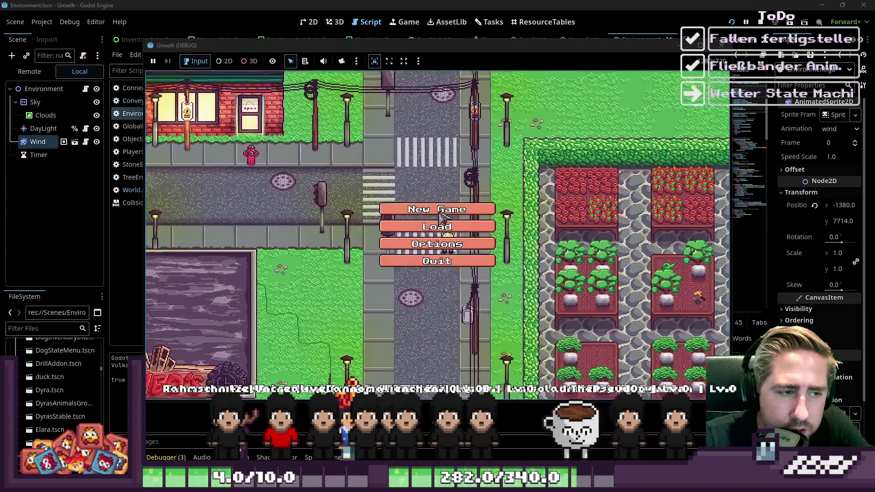
Go from the title screen through character creation and start the game
left_click(447, 216)
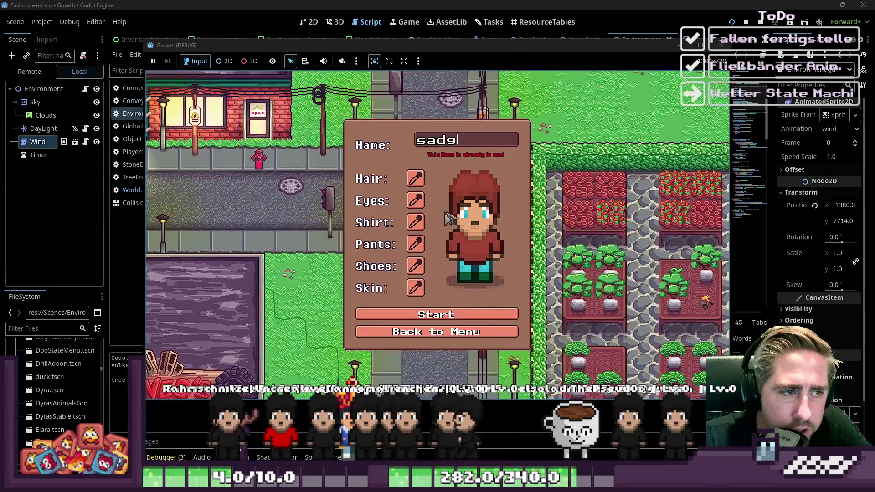
type("J")
left_click(438, 308)
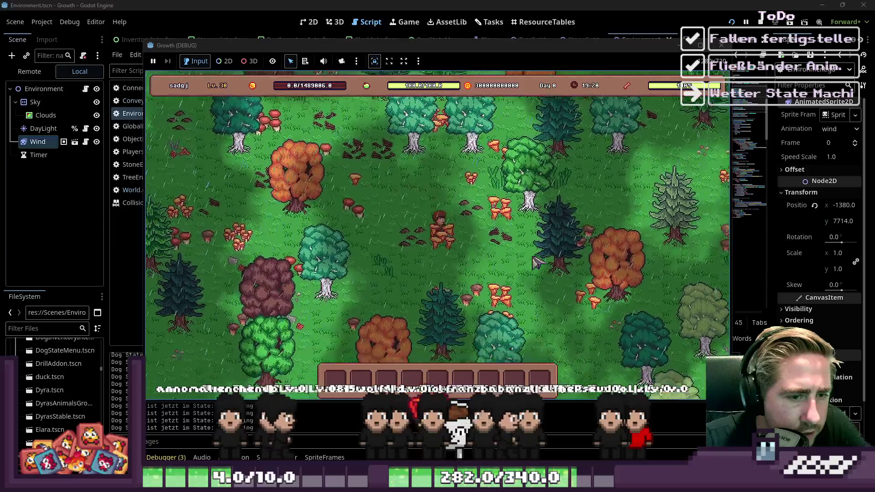
Walk north, east along the road and south into the forest in the rain, then stop the game
key("w+d")
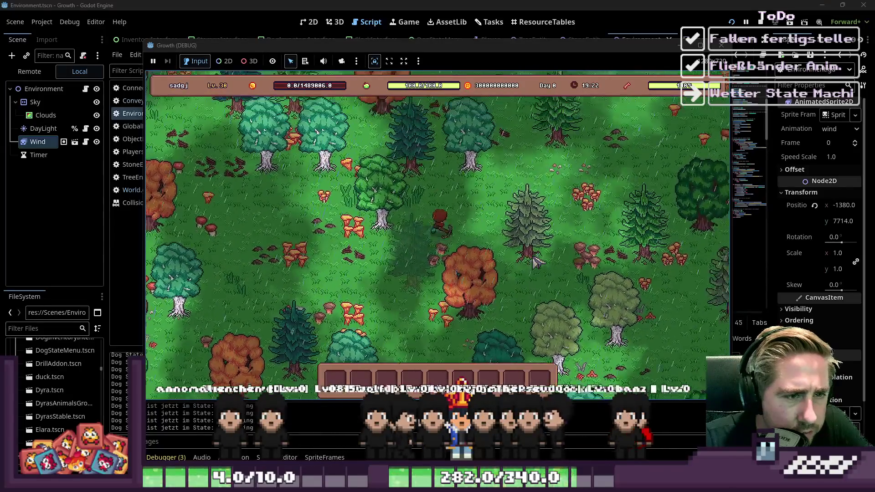
key("w+d")
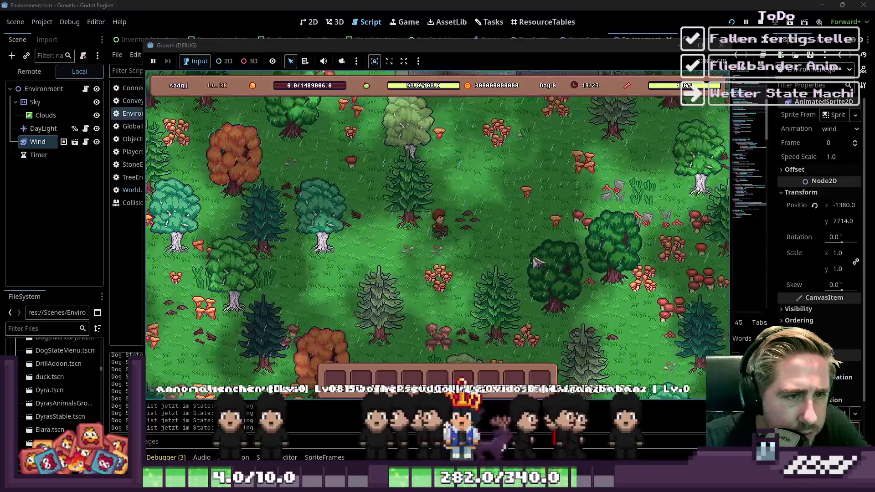
key("w+d")
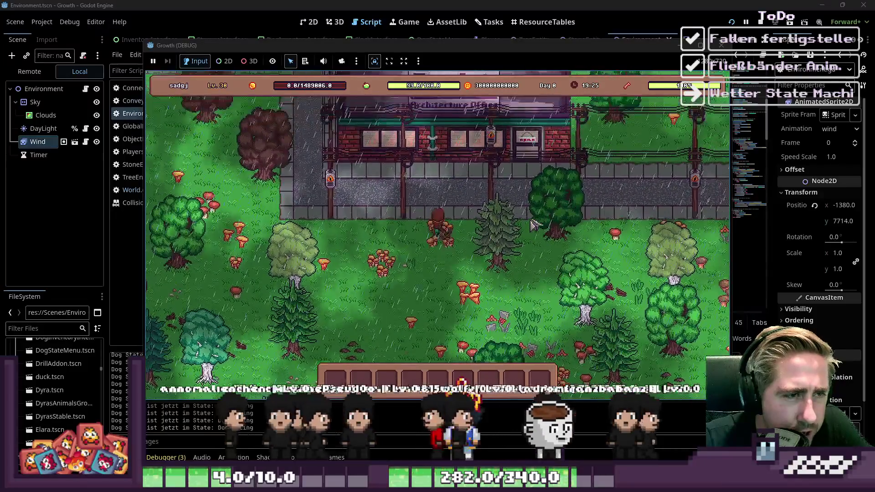
key("d")
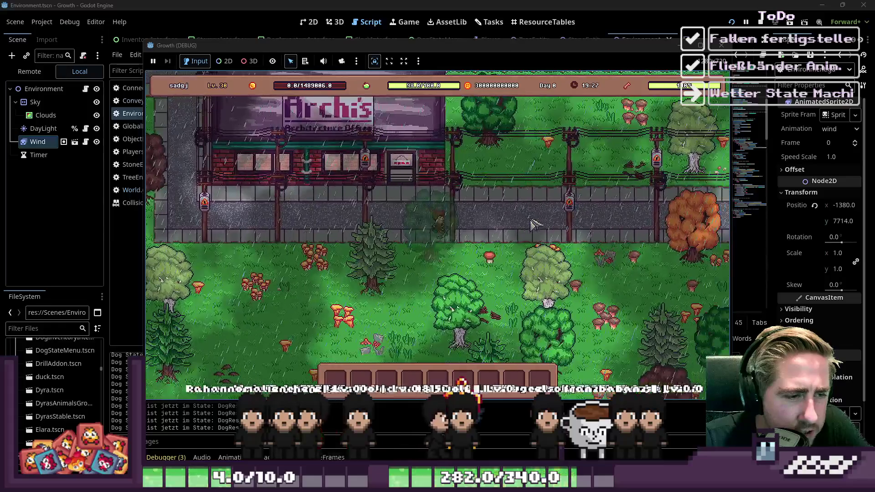
key("d")
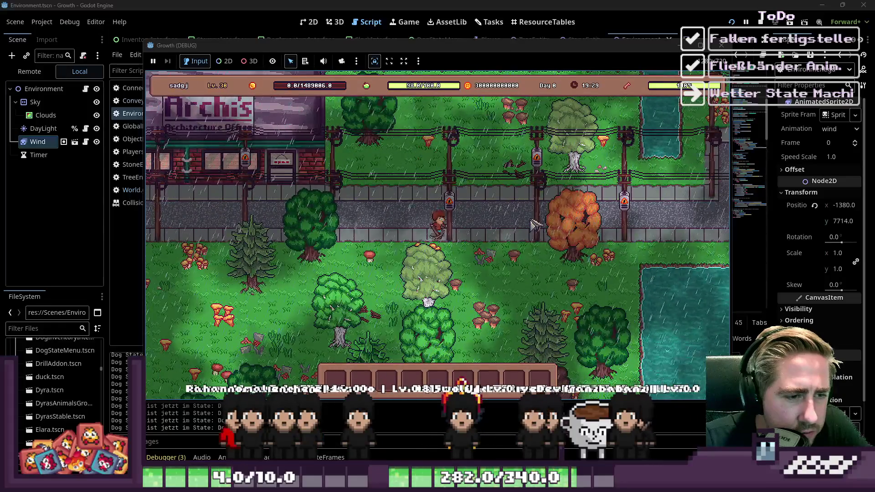
key("s")
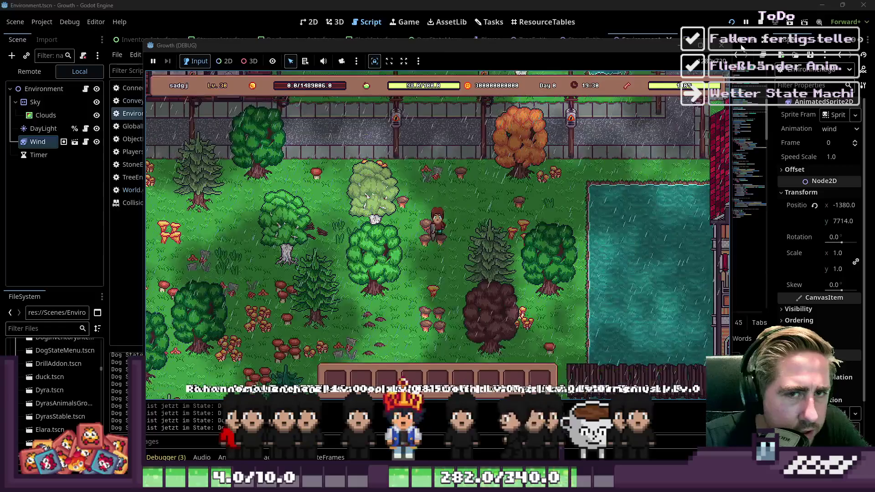
left_click(721, 45)
left_click(308, 22)
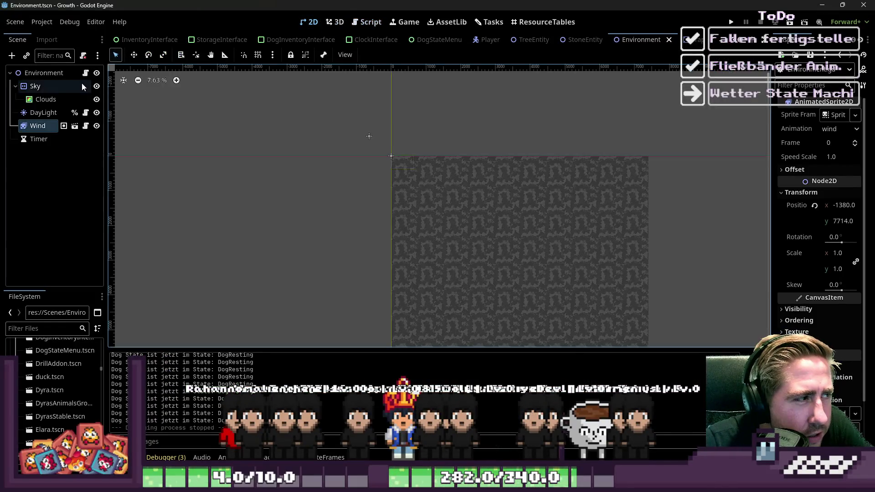
Switch between the 2D view and Environment.gd, placing the caret on empty line 26
left_click(85, 73)
left_click(308, 22)
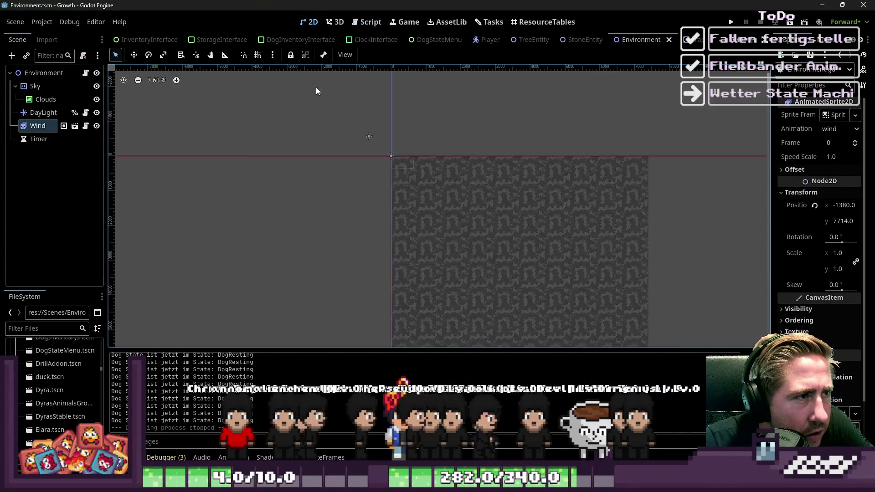
scroll(314, 91, "up", 3)
scroll(313, 100, "down", 1)
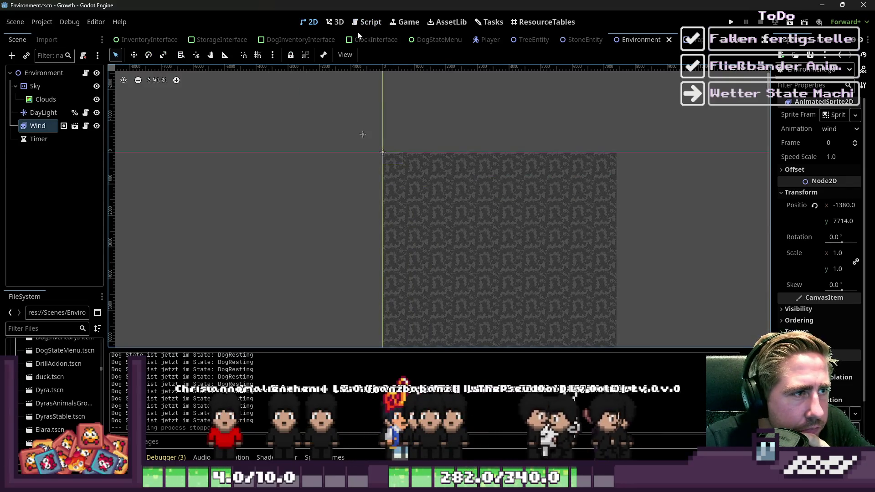
left_click(357, 28)
left_click(328, 200)
scroll(324, 203, "down", 5)
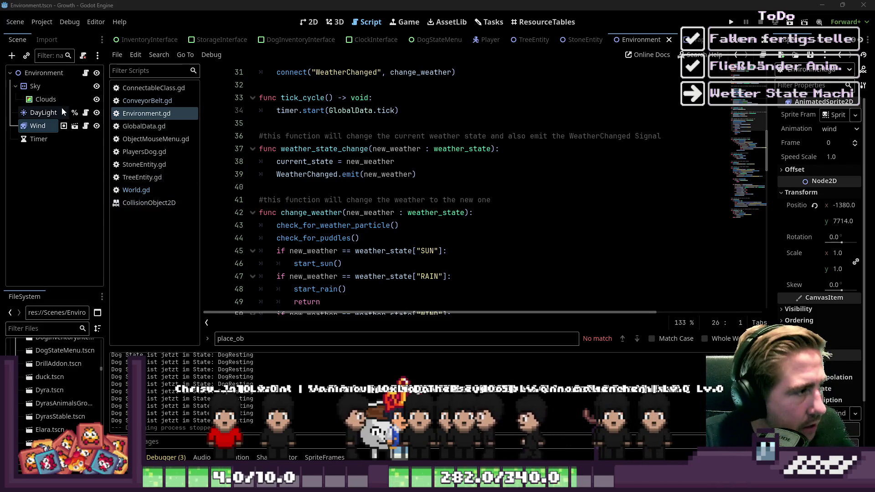
Select the Environment root and search the Create New Node dialog for 'Sta'
left_click(76, 73)
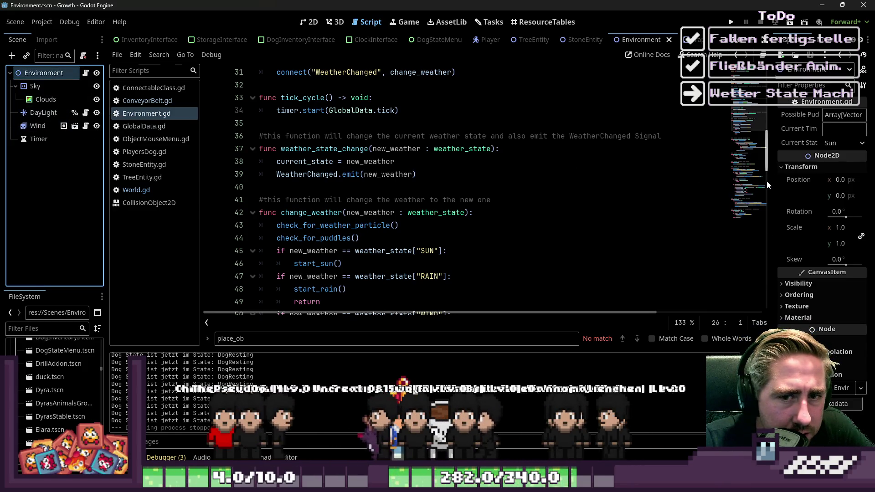
mouse_move(769, 181)
left_mouse_down()
mouse_move(588, 181)
mouse_move(747, 180)
left_mouse_up()
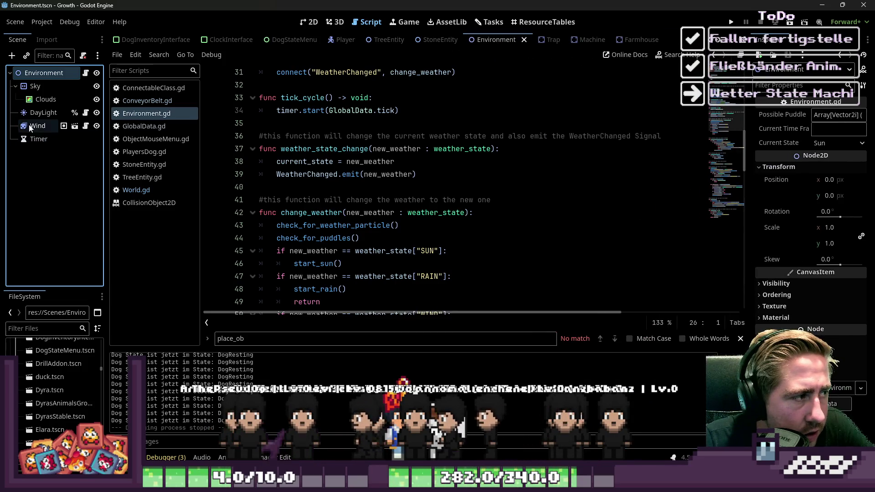
key("ctrl+a")
type("Stza")
key("BackSpace")
key("BackSpace")
type("ta")
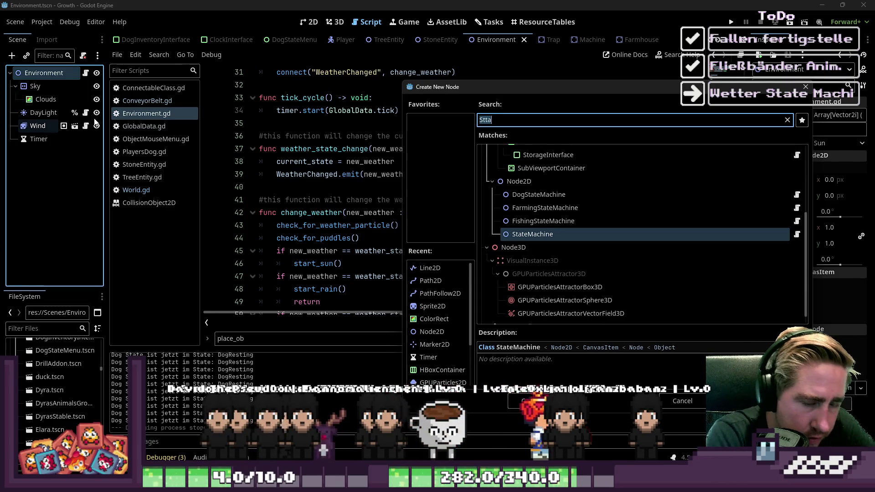
Add a StateMachine node under Environment, then undo it and reselect the root
key("Return")
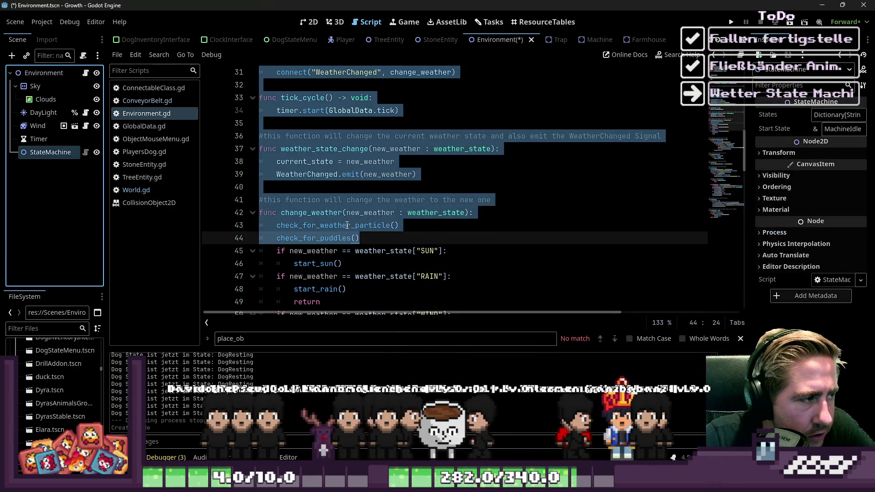
left_click(407, 212)
key("ctrl+z")
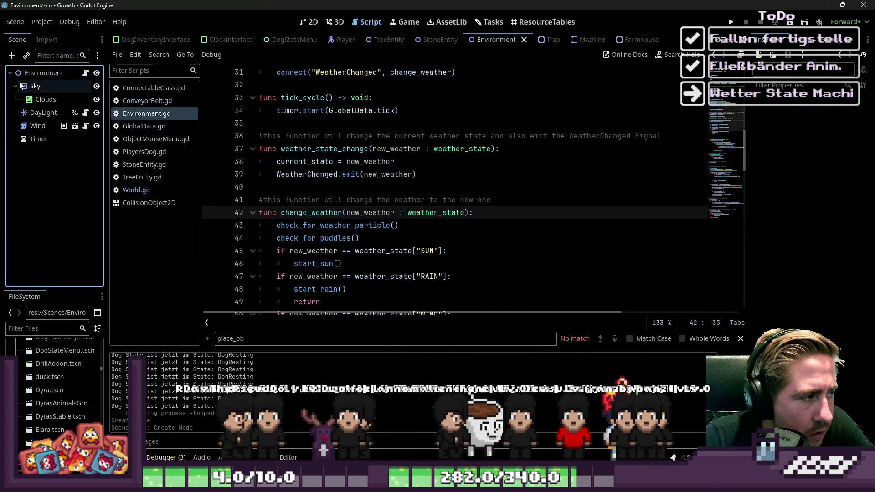
left_click(33, 76)
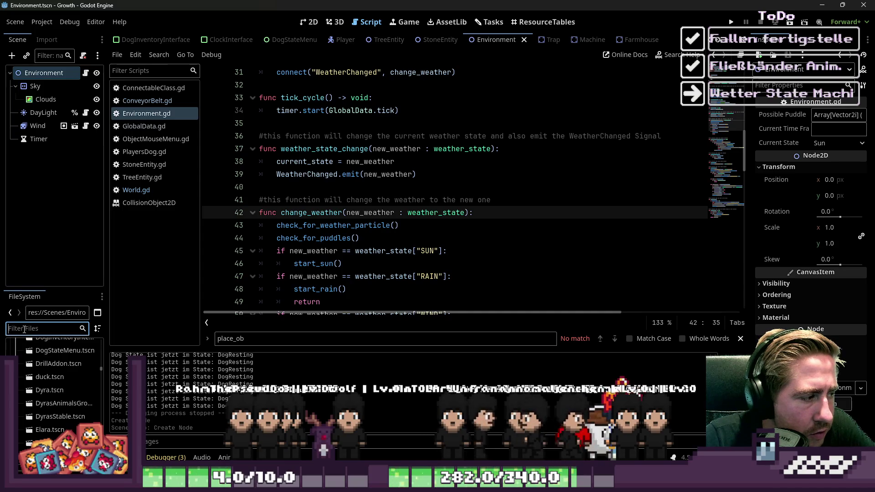
Filter the files to 'StateMac', select StateMachine.gd, and widen the left docks
type("State")
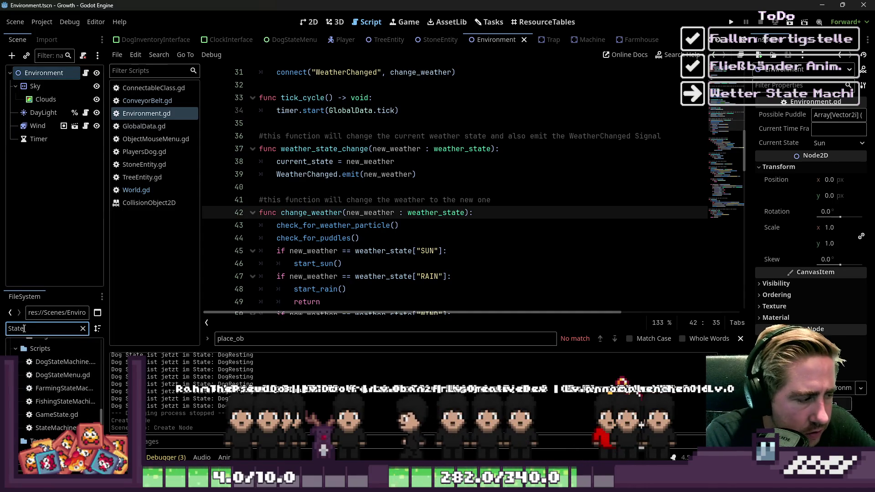
type("Machine")
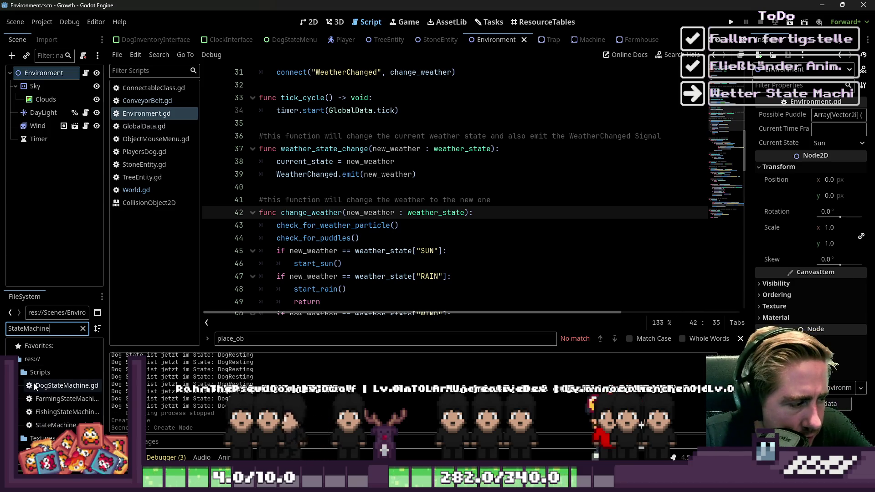
left_click(56, 425)
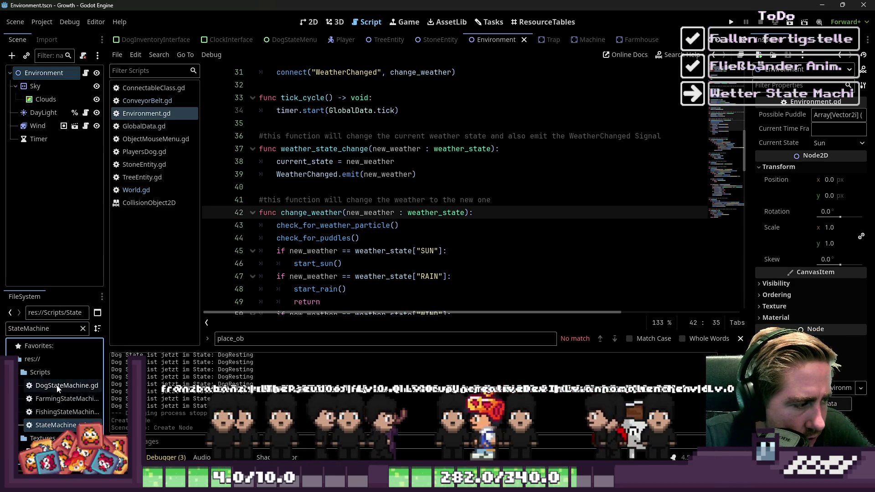
left_click_drag(107, 428, 183, 428)
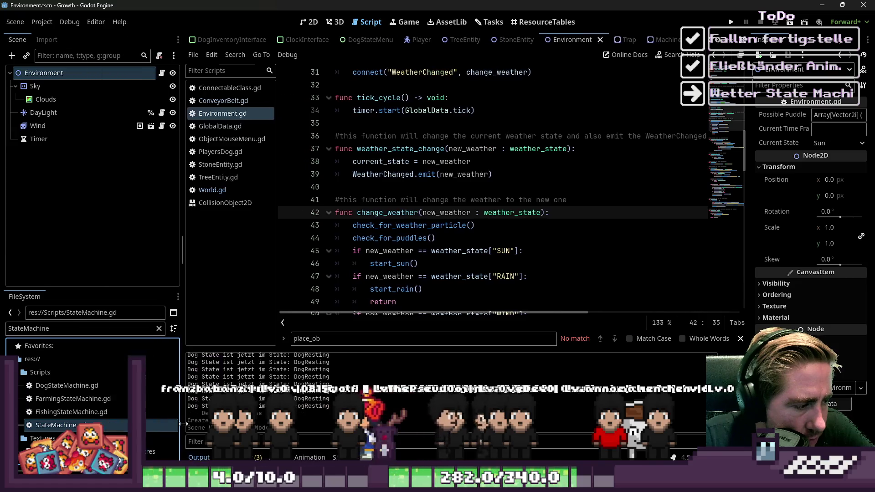
left_click(12, 56)
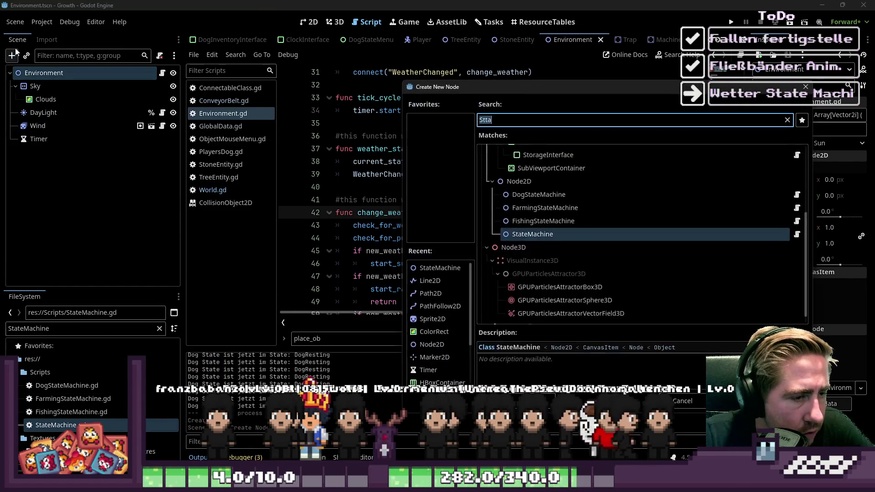
Add a Node2D child named WeatherStateMachine and prefix it with % for unique access
type("Node\"")
key("BackSpace")
type("2D")
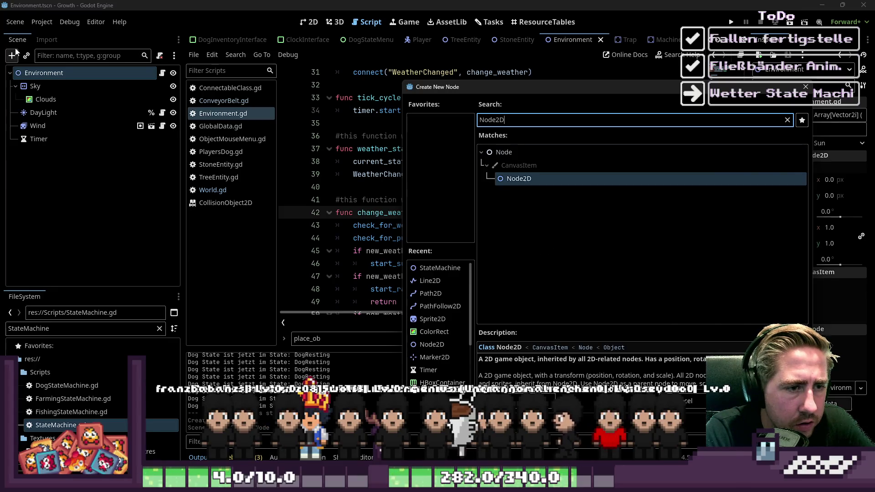
key("Return")
type("Wee")
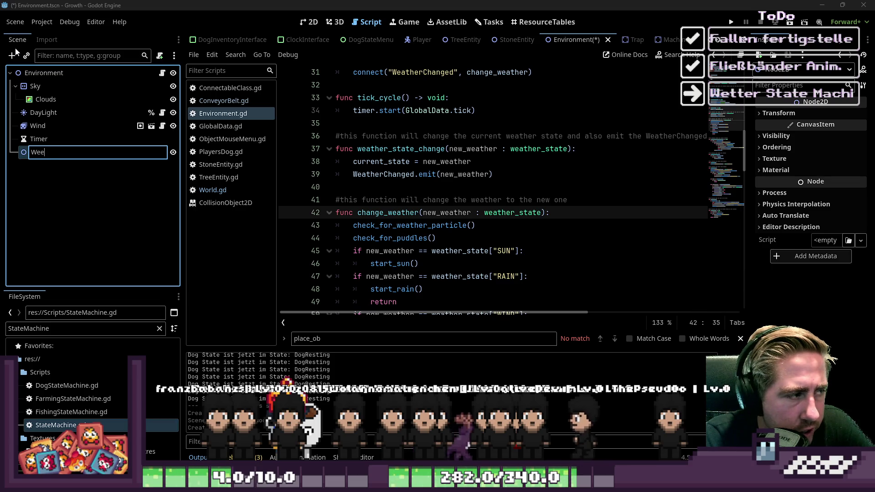
key("BackSpace")
type("atherStateM")
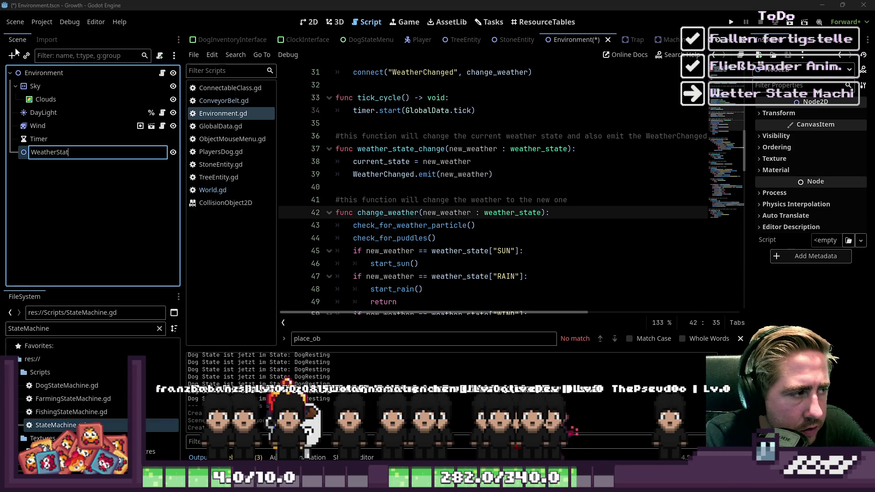
type("achine")
key("Return")
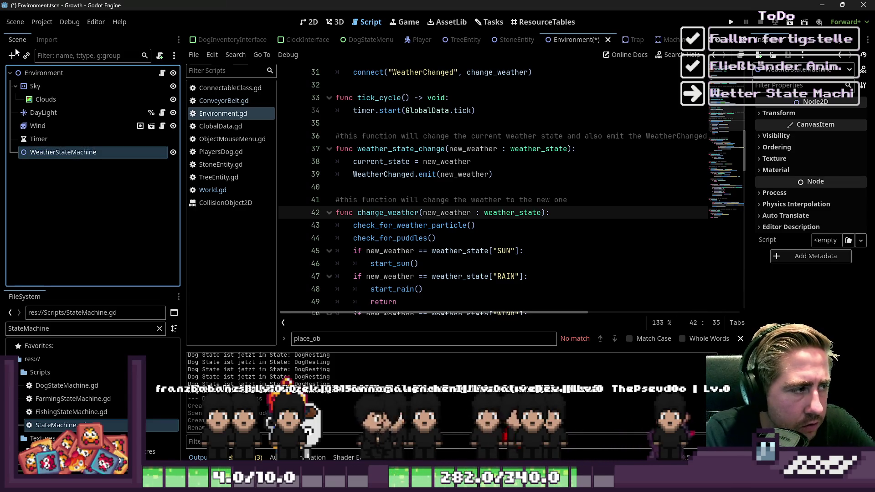
key("F2")
key("Home")
type("%")
key("Return")
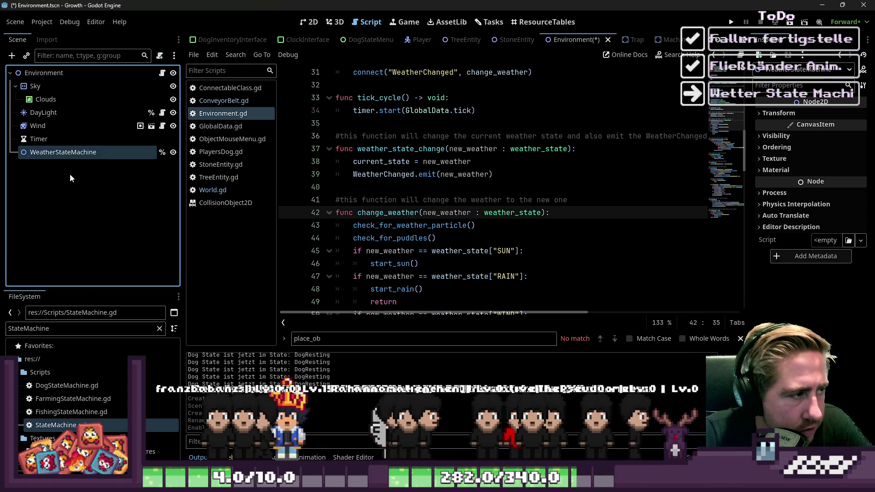
Attach StateMachine.gd to WeatherStateMachine and open the script at line 42
mouse_move(55, 425)
left_mouse_down()
mouse_move(73, 155)
mouse_move(91, 152)
left_mouse_up()
left_click(91, 153)
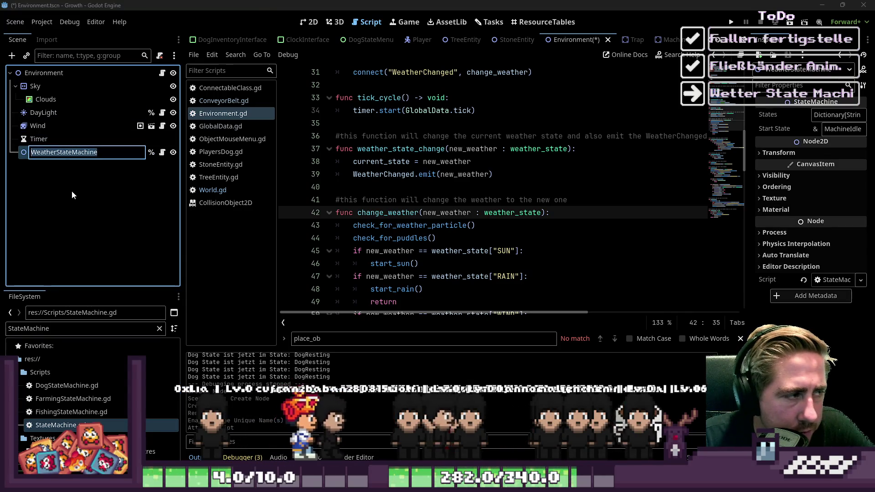
left_click(162, 152)
scroll(502, 205, "down", 5)
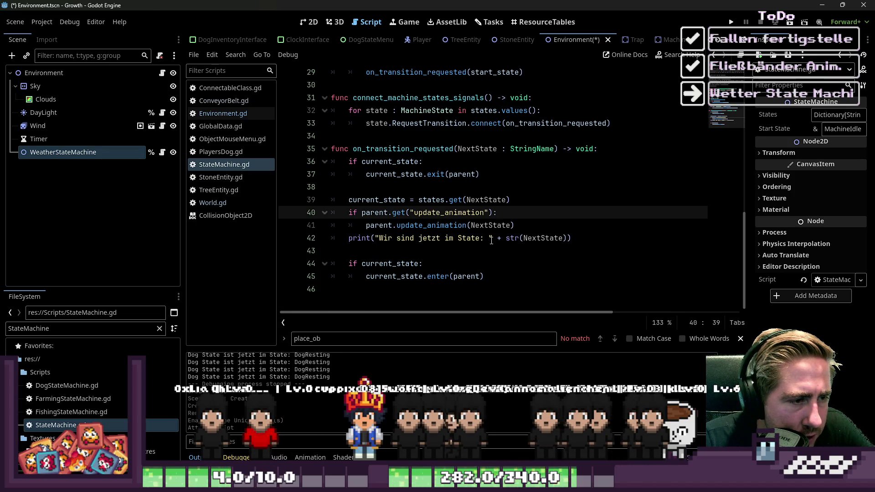
left_click(441, 238)
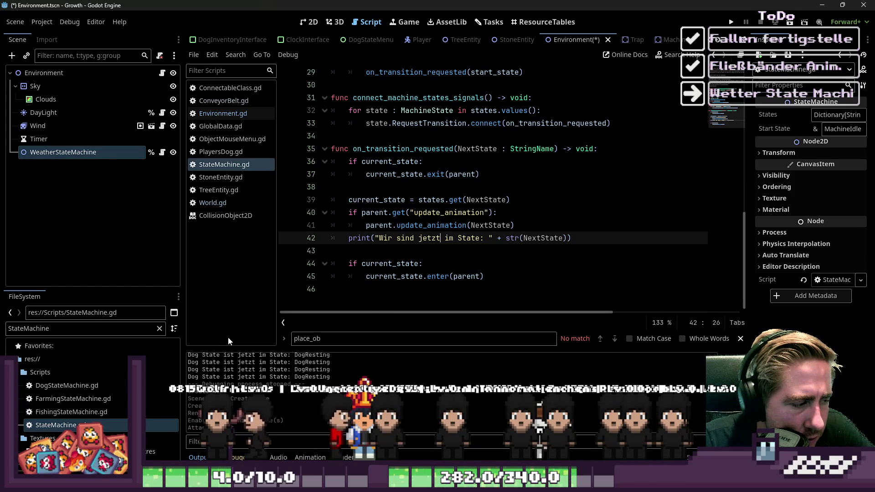
Review the update_animation check and state print lines in StateMachine.gd
left_click(447, 215)
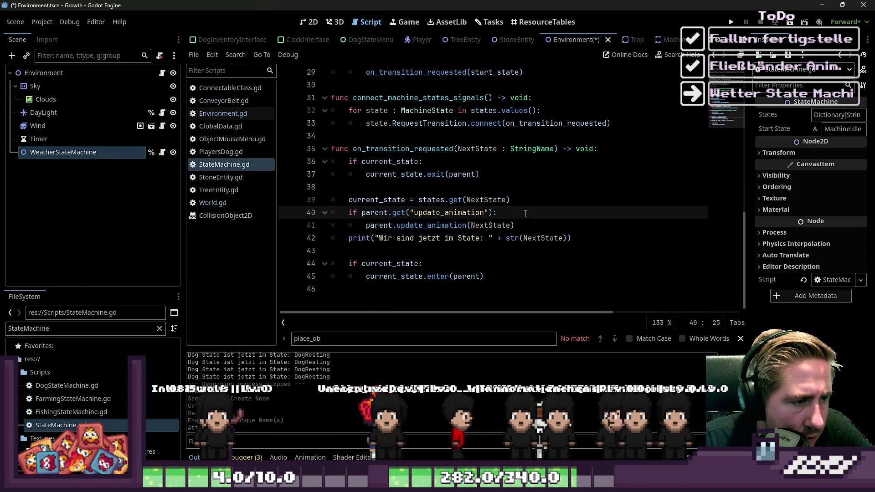
left_click(521, 230)
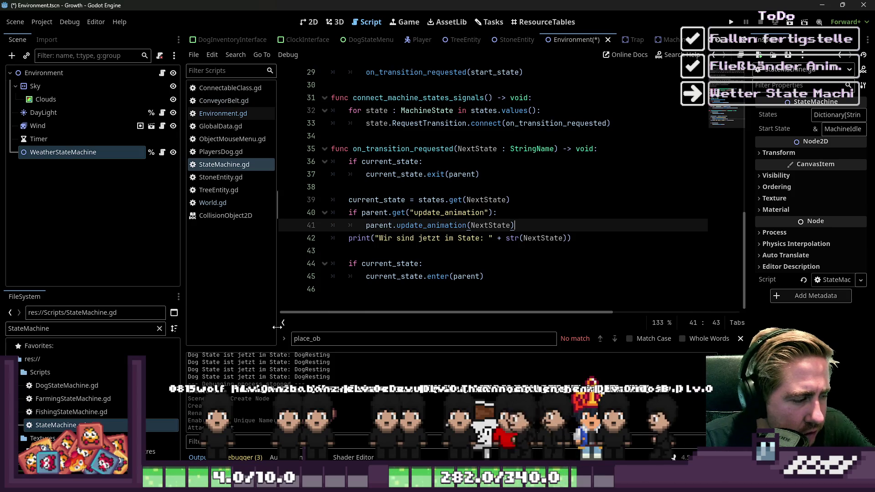
scroll(527, 228, "up", 2)
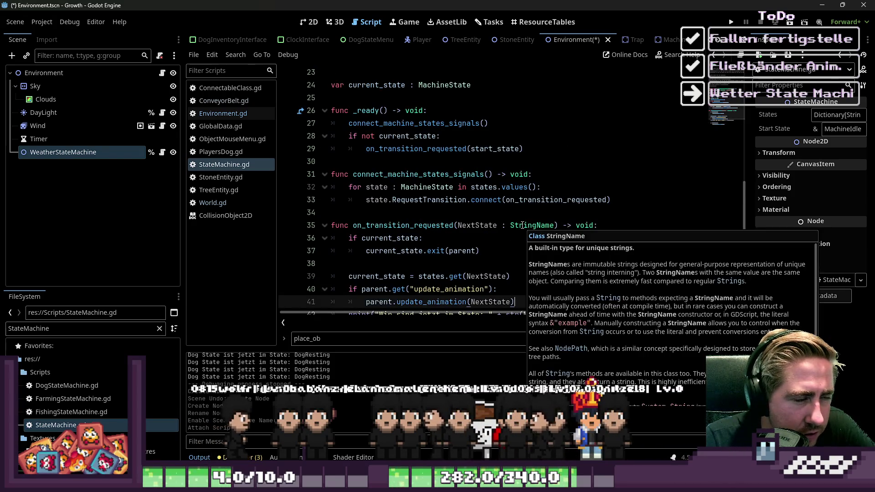
scroll(523, 225, "up", 6)
scroll(383, 176, "up", 2)
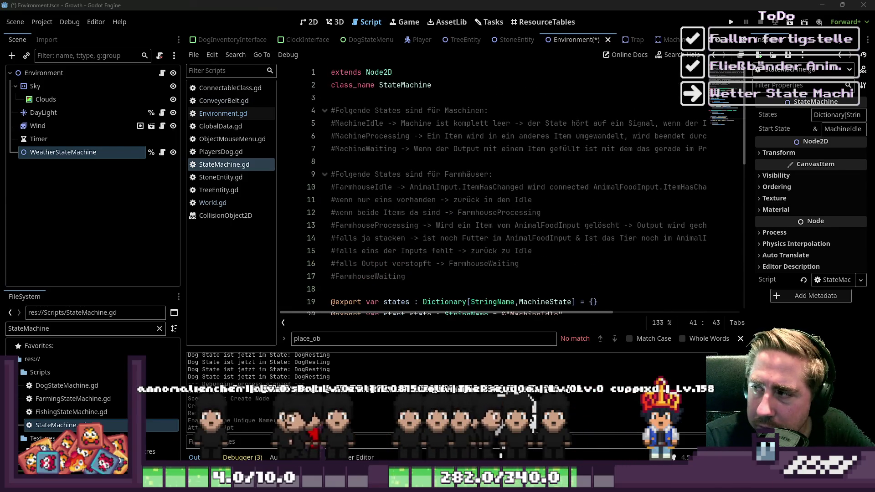
scroll(501, 191, "down", 9)
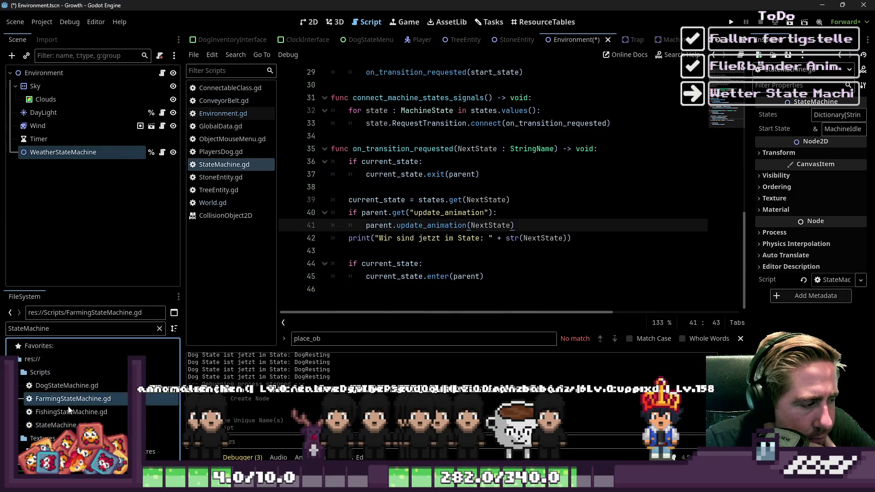
Open FarmingStateMachine.gd, copy its code, and remove the script from WeatherStateMachine
double_click(155, 412)
scroll(515, 233, "down", 9)
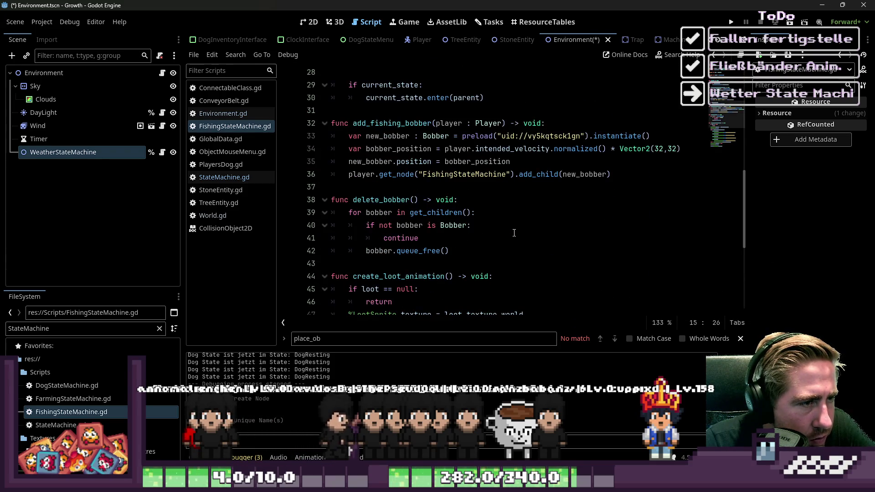
scroll(514, 233, "up", 4)
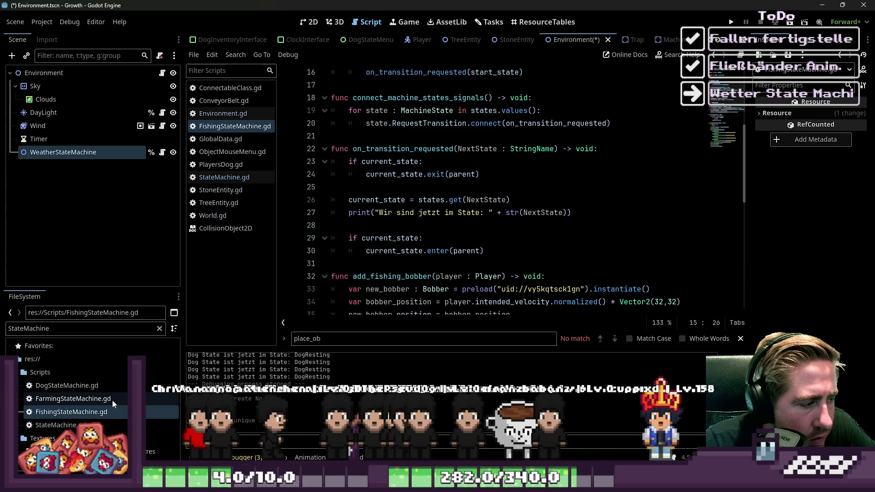
double_click(111, 400)
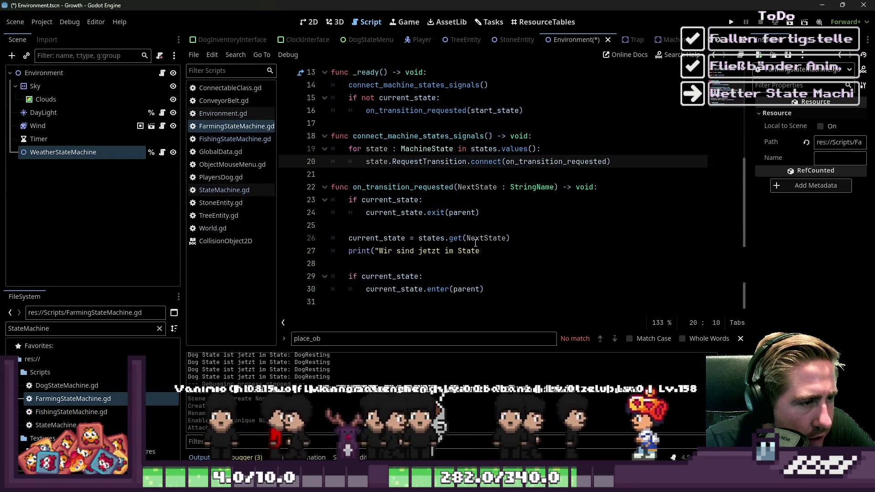
left_click(394, 289)
mouse_move(527, 292)
left_mouse_down()
mouse_move(511, 278)
mouse_move(456, 276)
mouse_move(406, 188)
mouse_move(328, 200)
mouse_move(282, 50)
left_mouse_up()
key("ctrl+c")
left_click(125, 155)
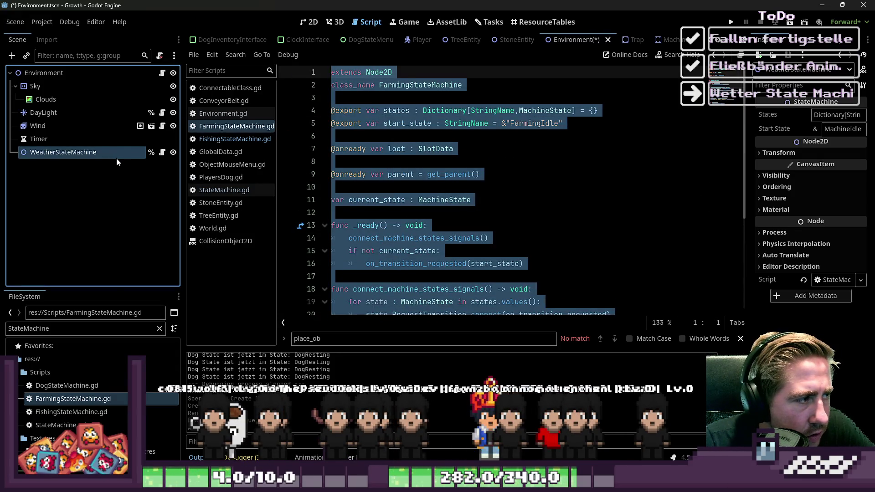
key("ctrl+z")
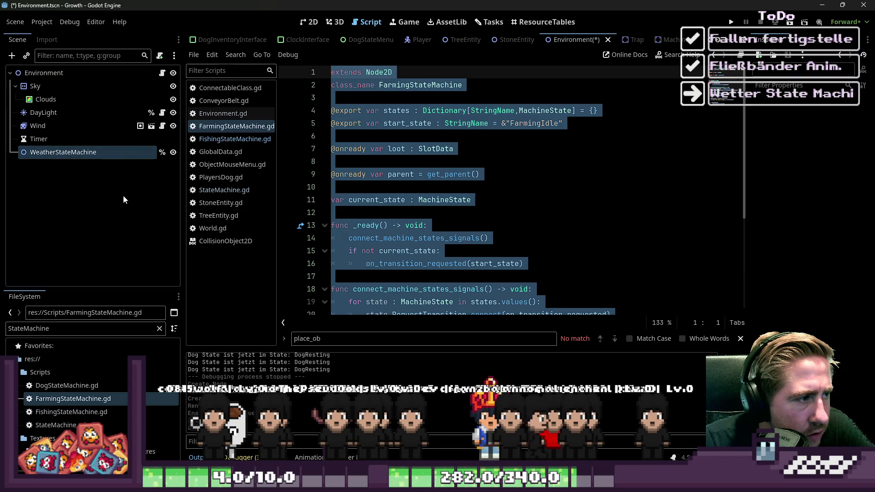
Attach a new WeatherStateMachine.gd script and paste the copied FarmingStateMachine code
left_click(160, 55)
type("Weather")
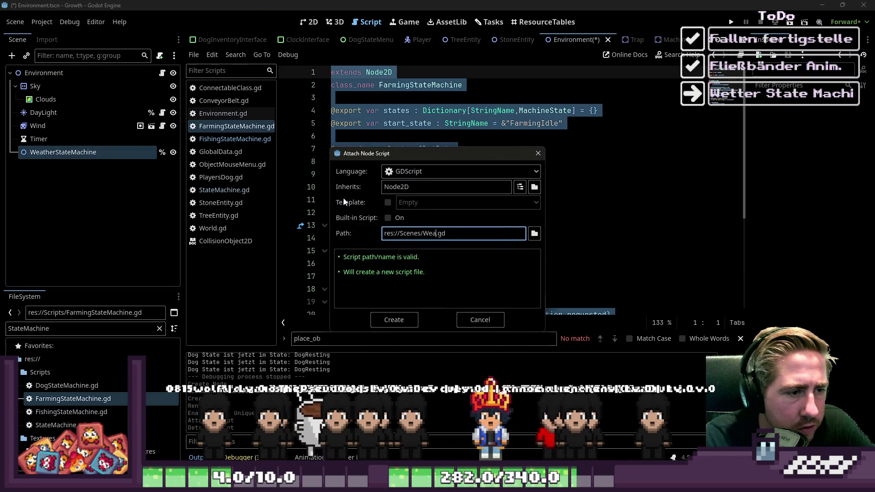
type("StateMachine")
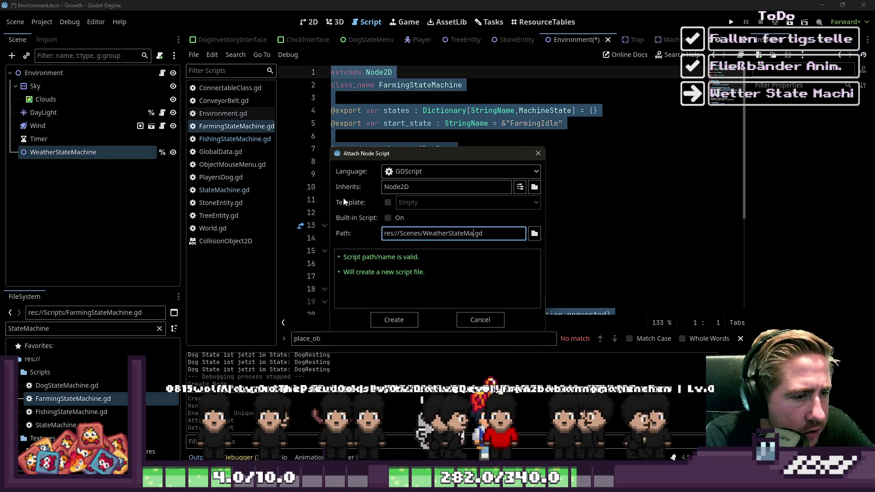
key("Return")
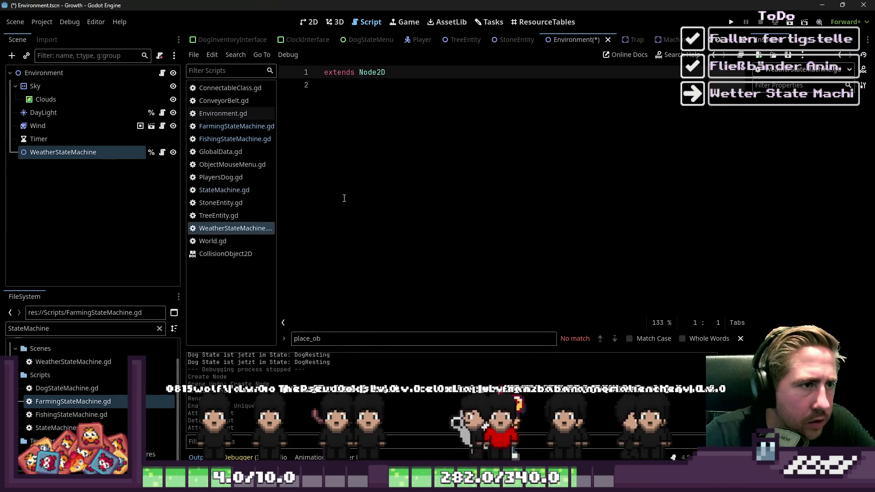
key("ctrl+a")
key("ctrl+v")
Rename the class_name to WeatherStateMachine and save
left_click(401, 85)
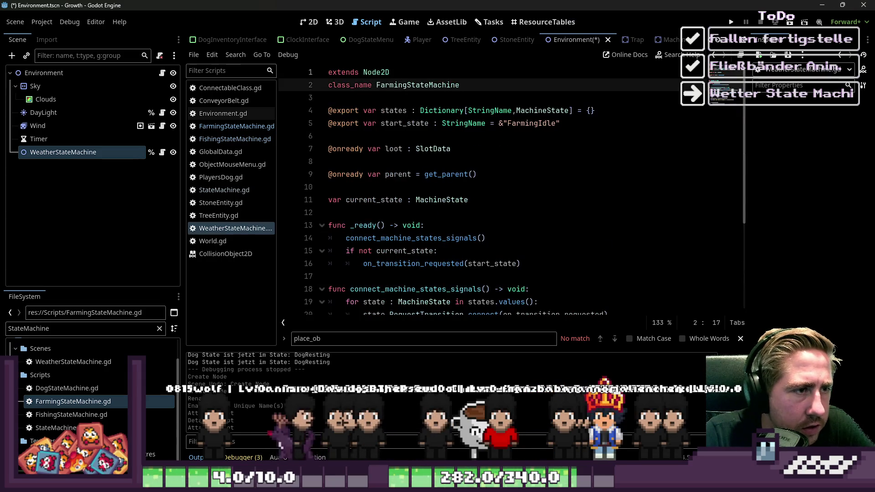
left_click_drag(410, 85, 379, 85)
type("Wea")
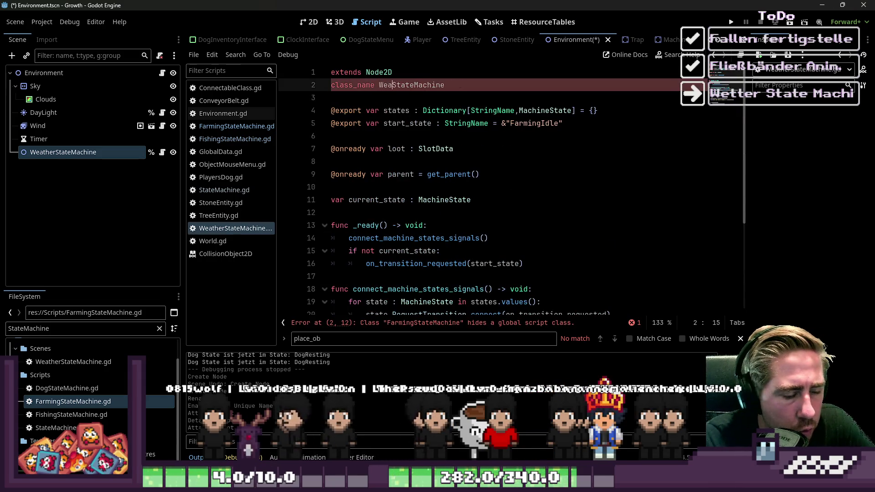
type("ther")
left_click(470, 193)
key("ctrl+s")
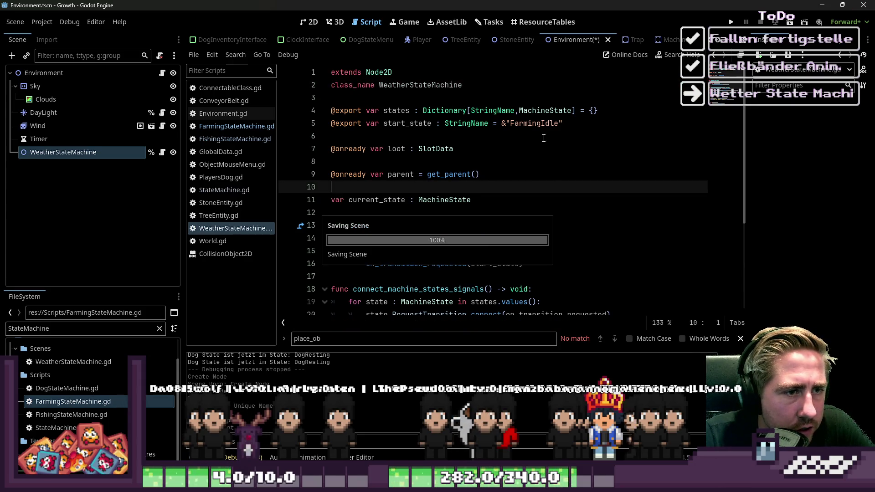
Set start_state to "WEATHER_SUNNY" instead of FarmingIdle and save
double_click(534, 123)
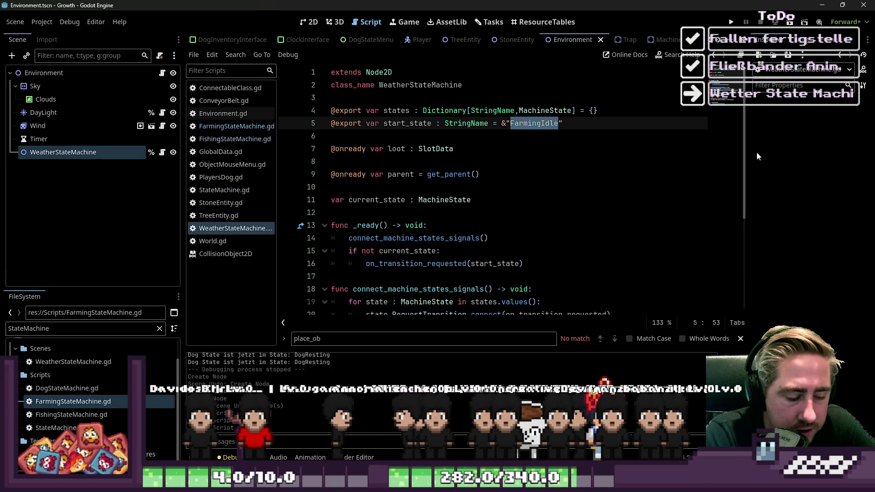
type("SUNNY")
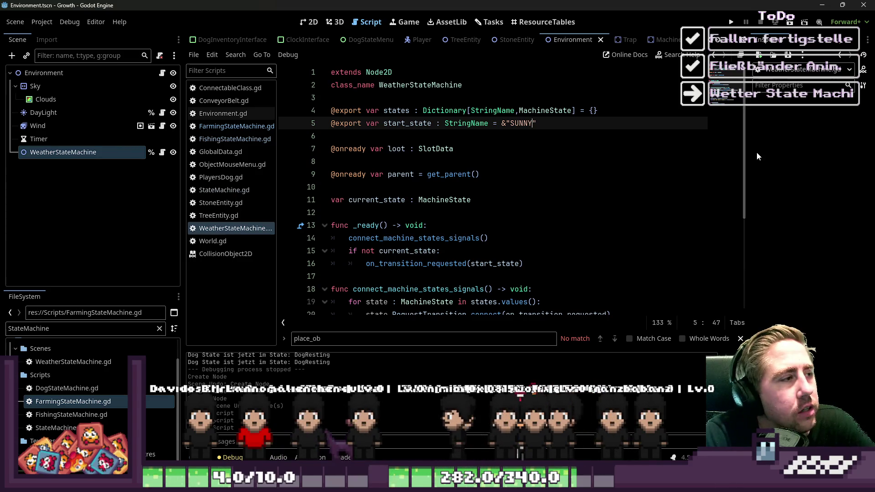
left_click(392, 144)
left_click(519, 122)
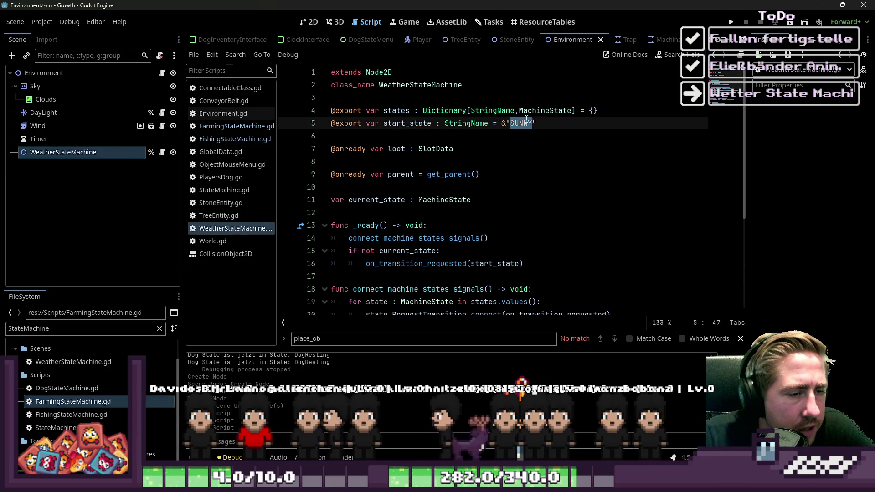
type("WEATHER_SUNNY")
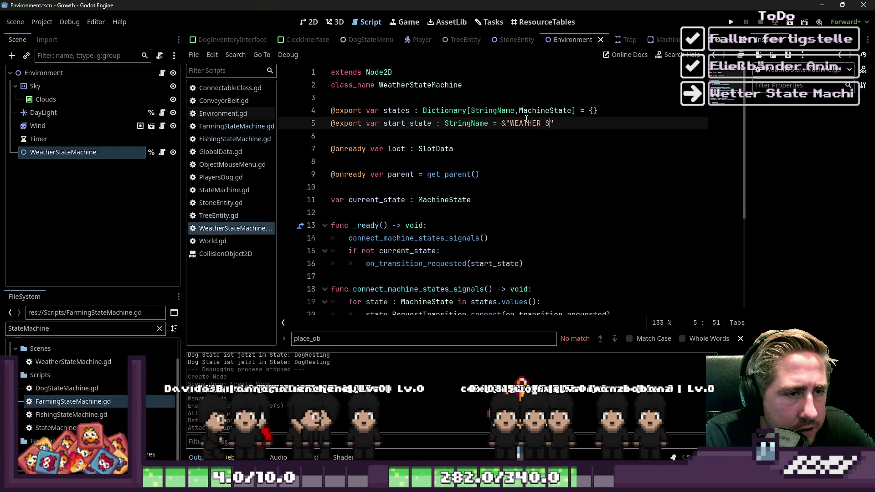
key("ctrl+shift+Left")
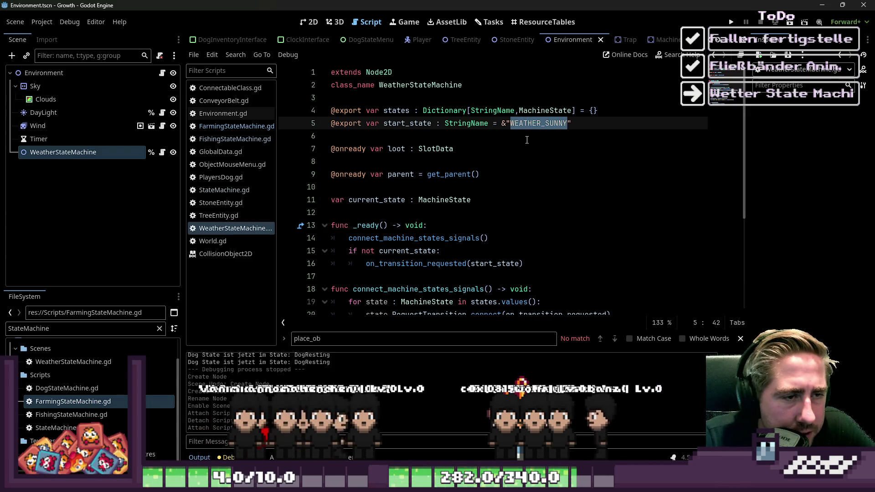
left_click(531, 135)
key("ctrl+s")
left_click(91, 328)
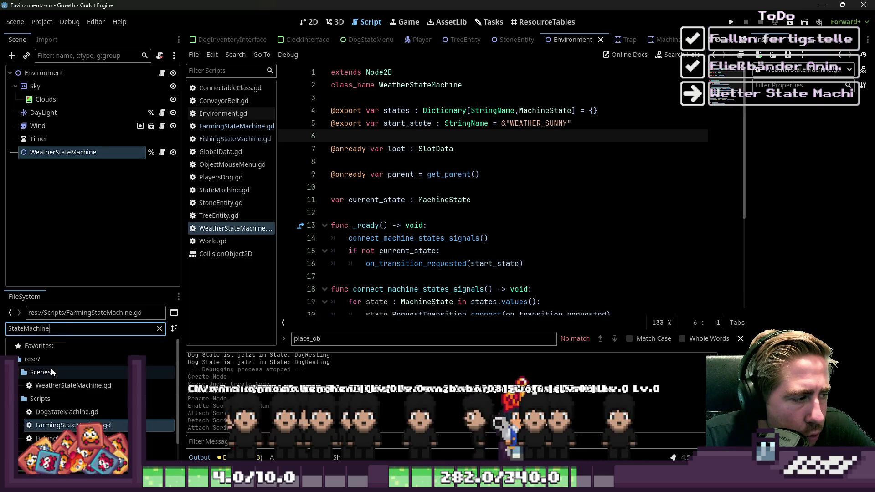
left_click(18, 372)
Clear the StateMachine file filter and expand the Resources folder in the file tree
left_click(18, 385)
left_click(37, 330)
scroll(39, 367, "up", 15)
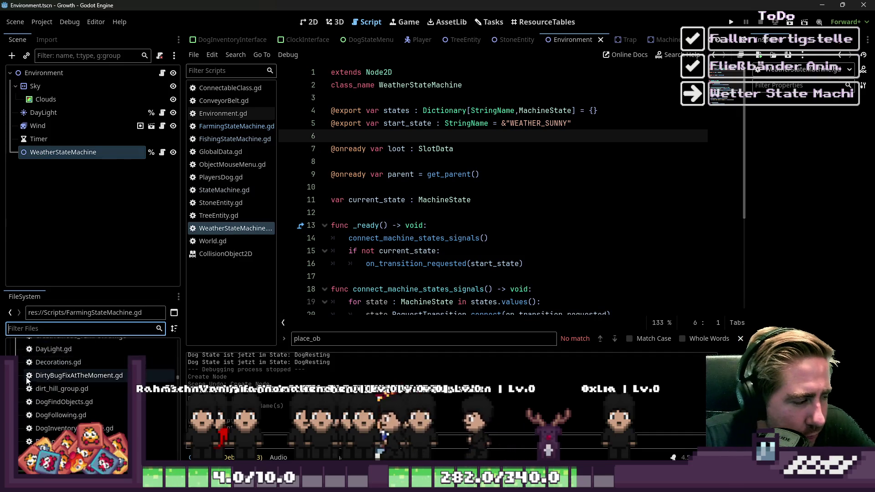
scroll(23, 370, "up", 5)
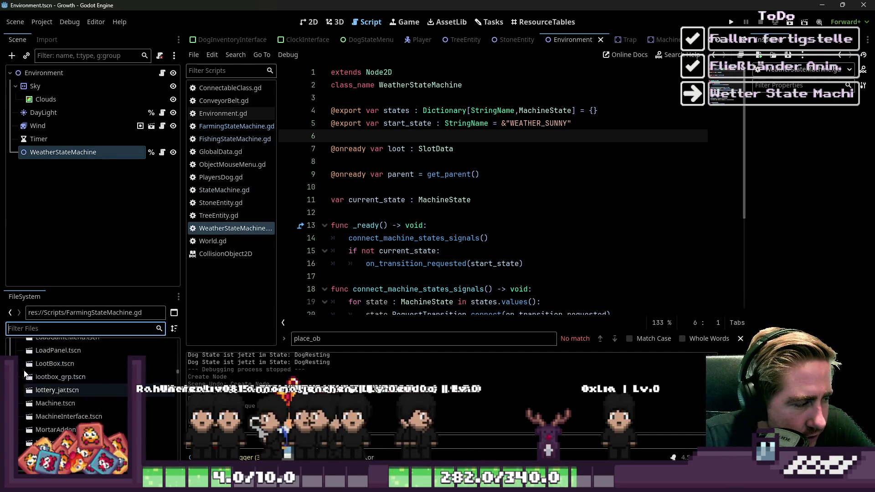
left_click_drag(176, 373, 176, 328)
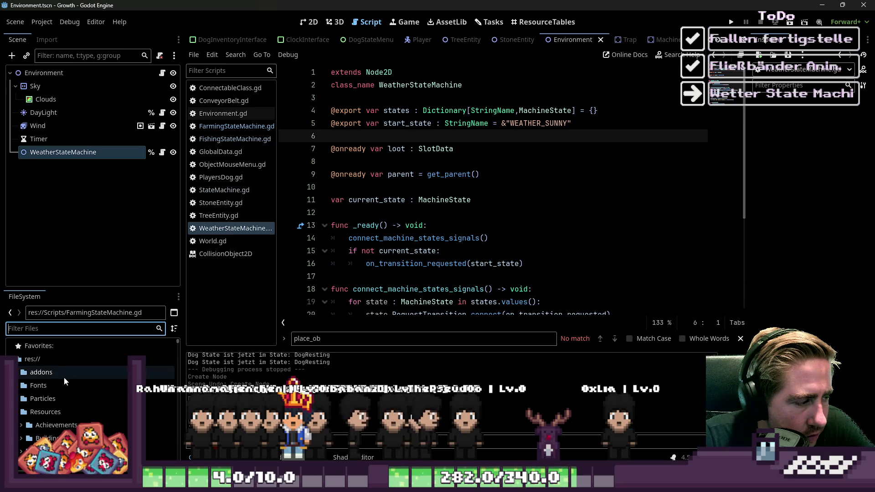
left_click(16, 412)
scroll(19, 381, "down", 2)
left_click(19, 381)
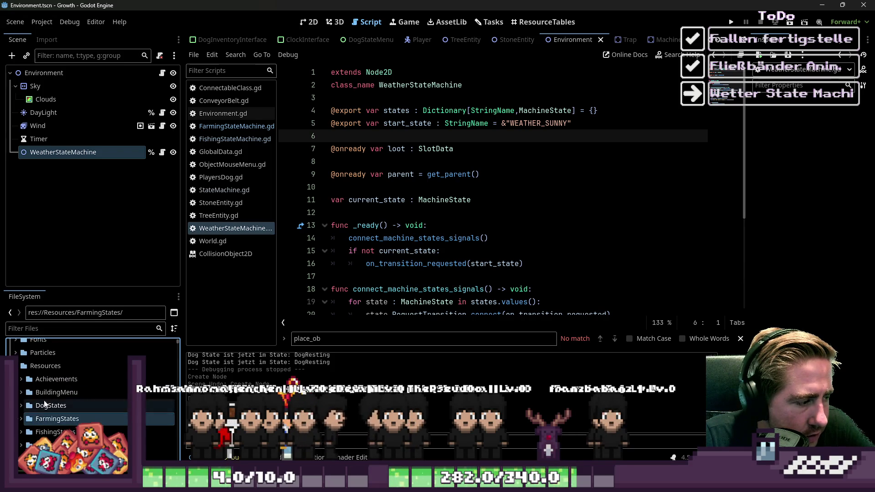
Create a folder named WeatherState inside Resources
left_click(45, 377)
right_click(48, 373)
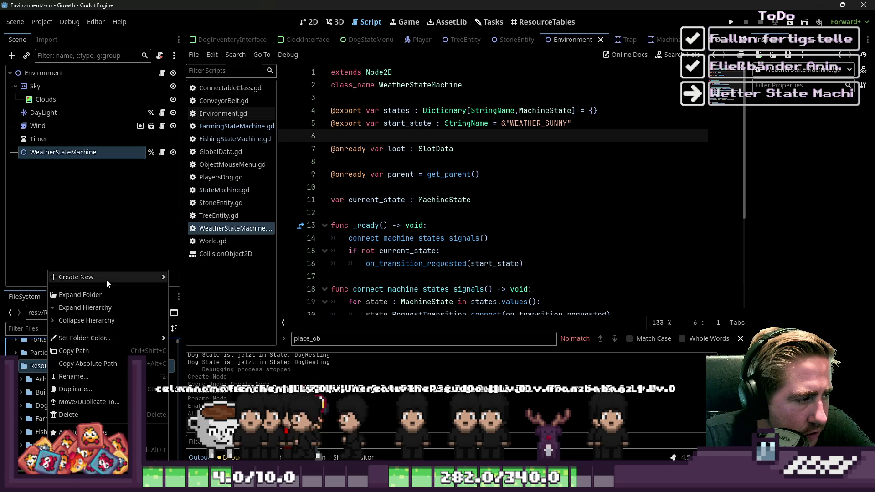
mouse_move(106, 280)
left_click(191, 277)
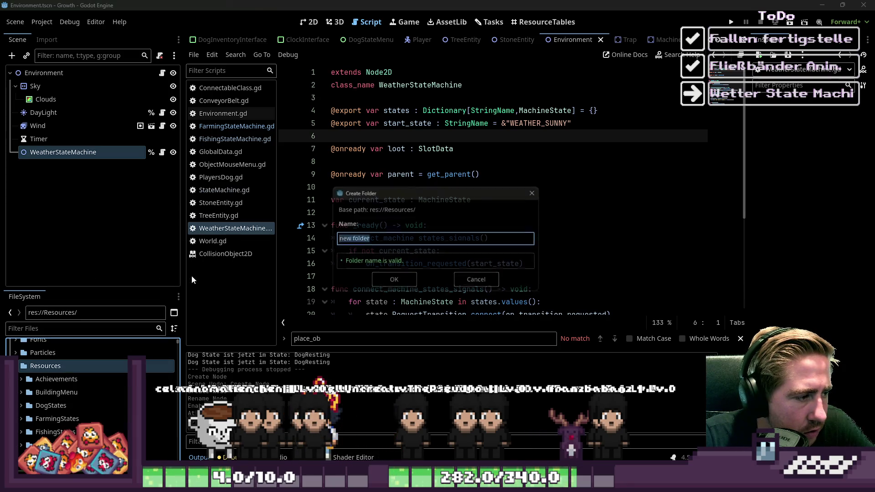
type("WeatherState")
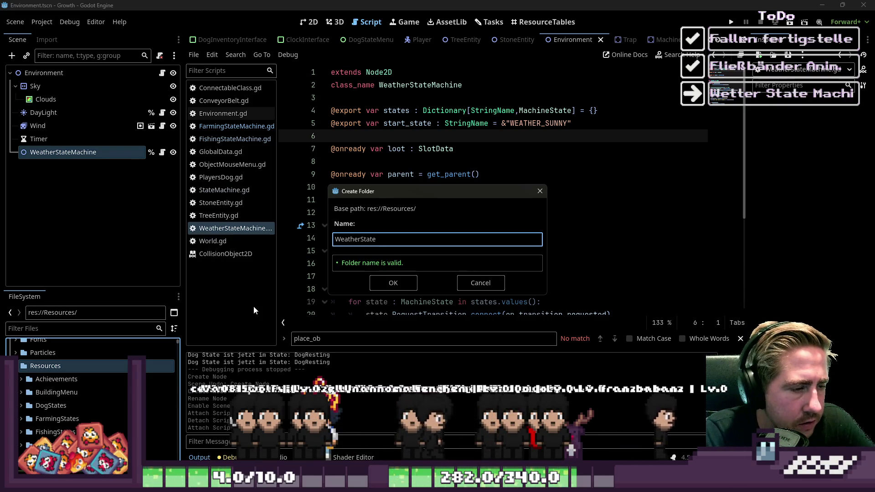
key("Return")
scroll(65, 344, "down", 5)
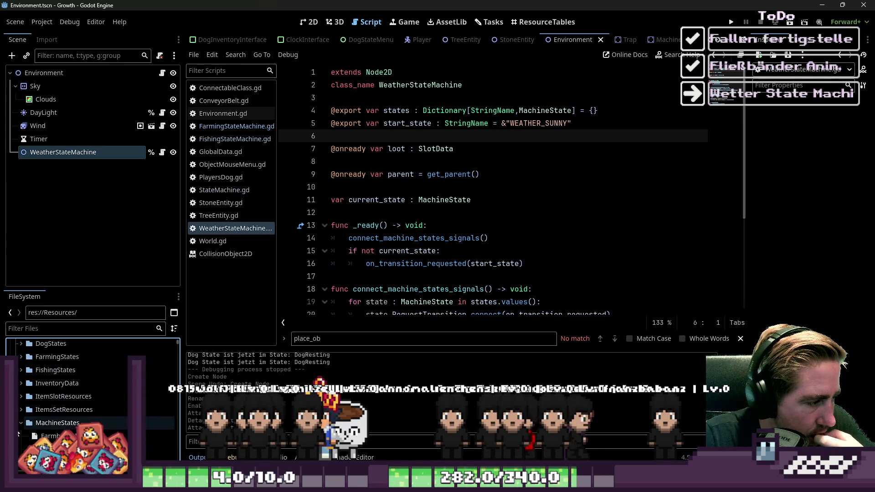
scroll(19, 426, "down", 2)
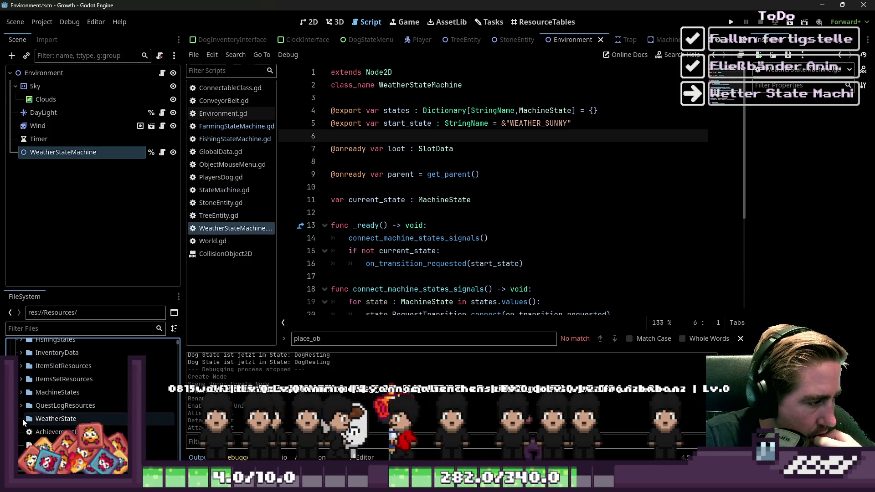
Create a new script WeatherSun.gd inheriting MachineState
left_click(54, 422)
scroll(57, 423, "down", 8)
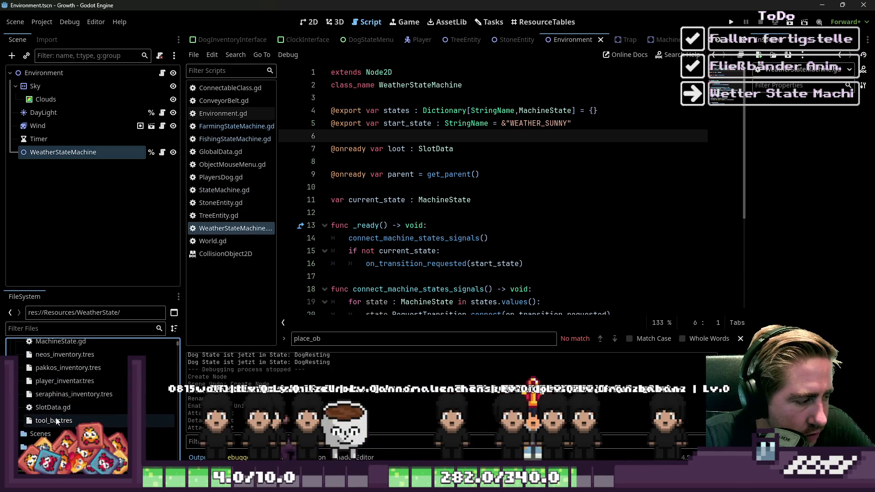
right_click(25, 400)
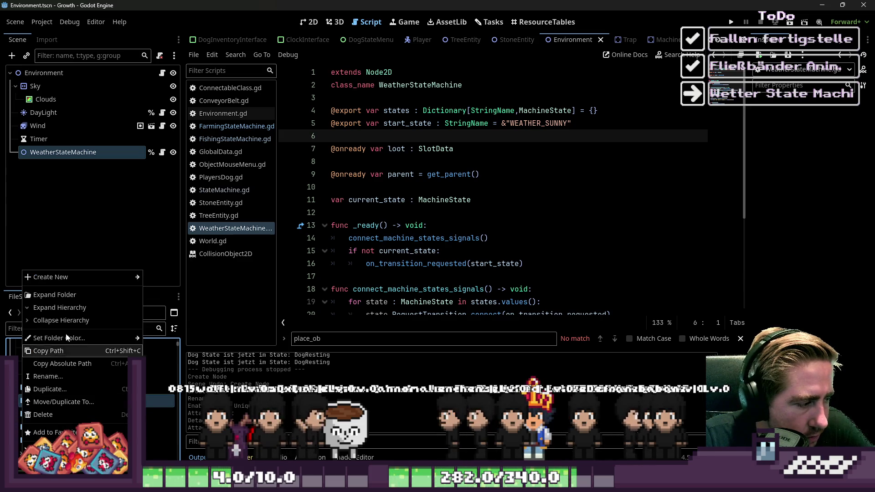
left_click(185, 59)
left_click(193, 57)
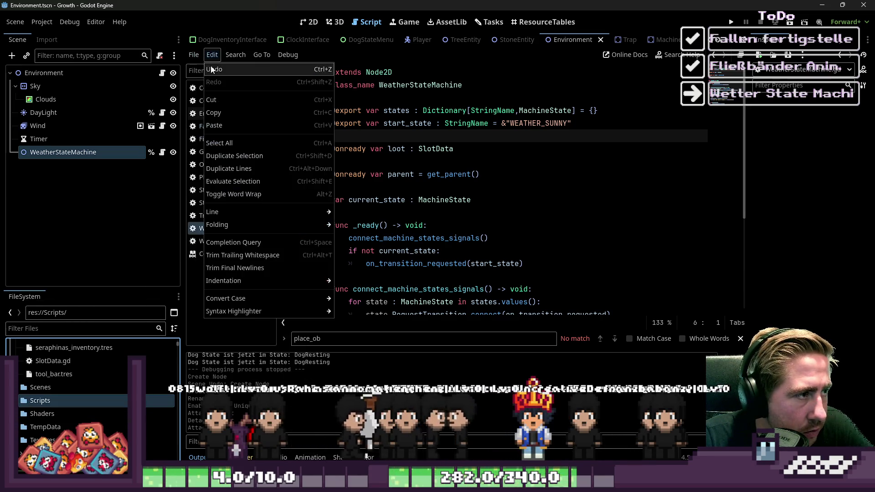
left_click(207, 70)
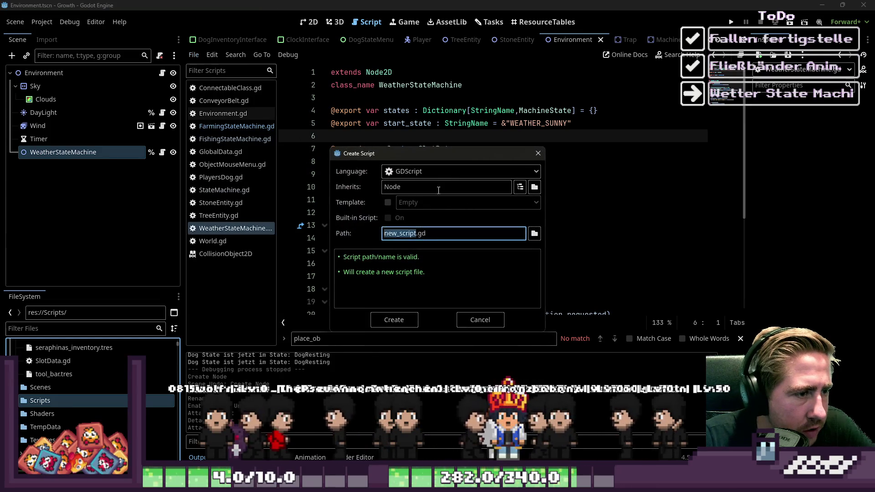
type("MachineSta")
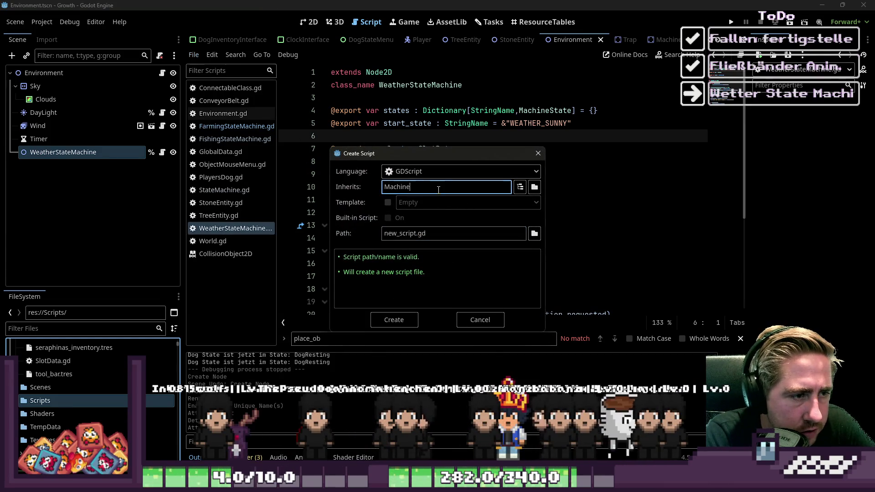
left_click(438, 236)
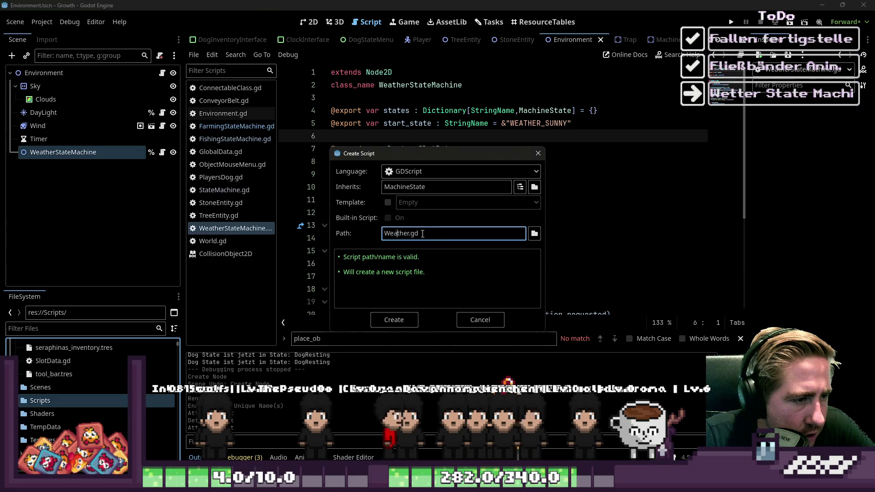
left_click(408, 236)
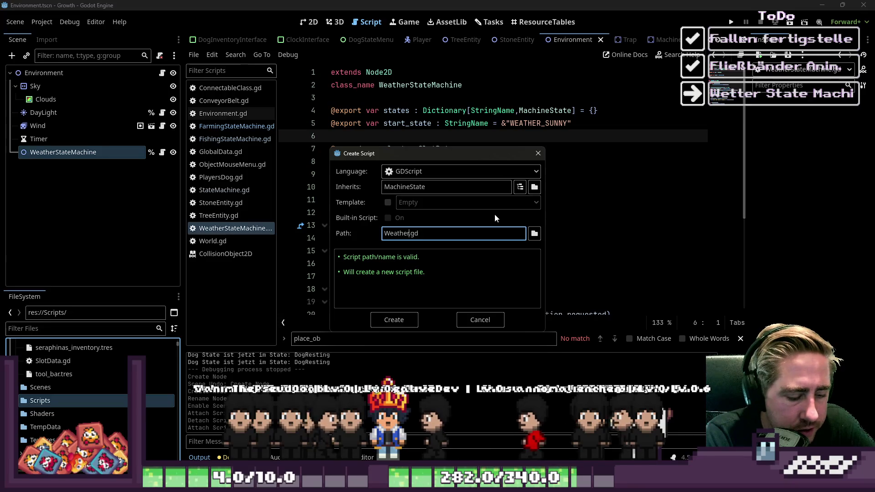
type("Sun")
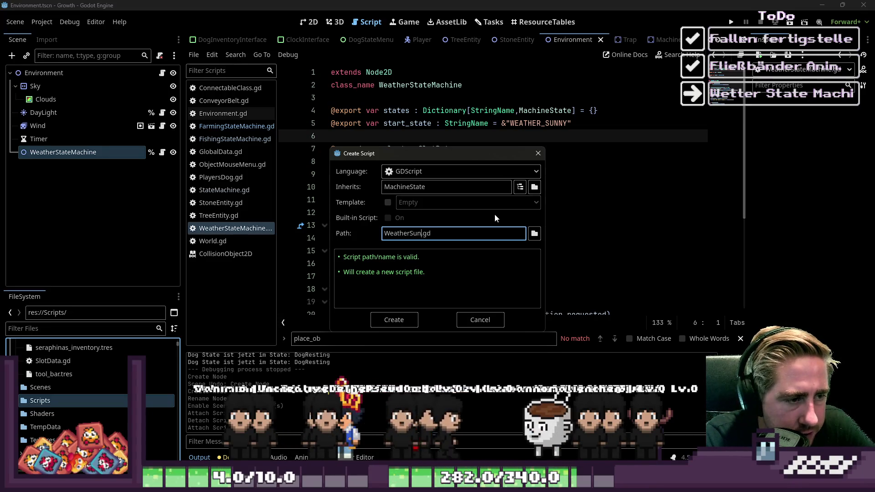
key("shift+Home")
key("Return")
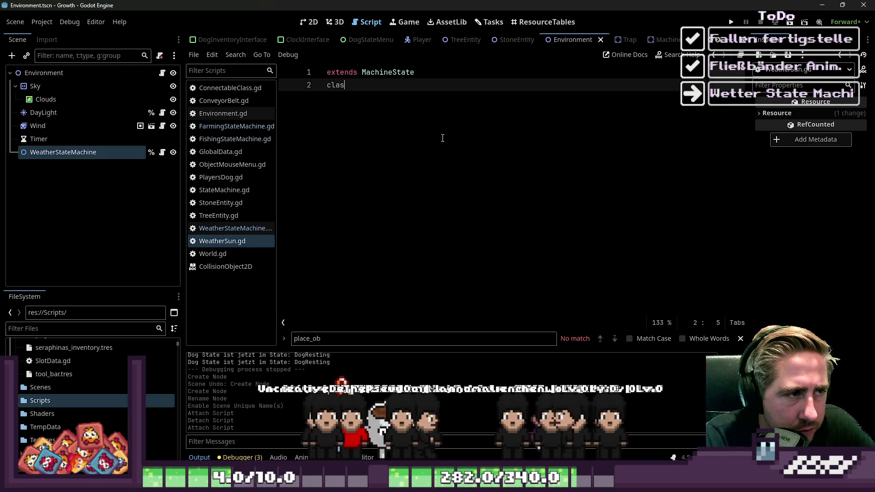
Add class_name WeatherSun to the script and save it
type("s_WeatherSun")
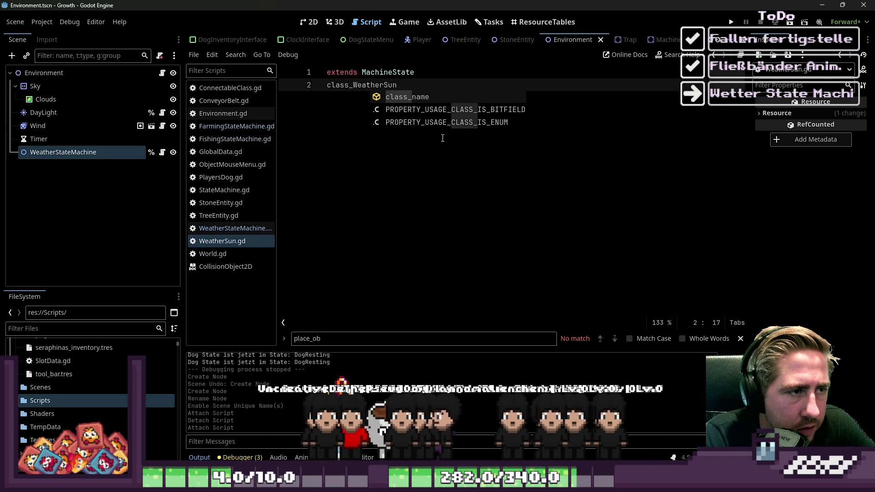
key("BackSpace")
key("BackSpace")
key("BackSpace")
key("Return")
key("ctrl+s")
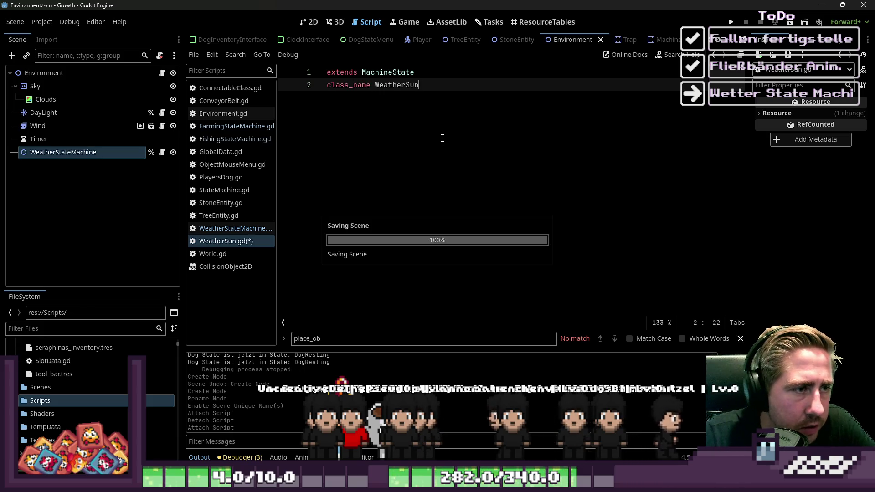
key("Return")
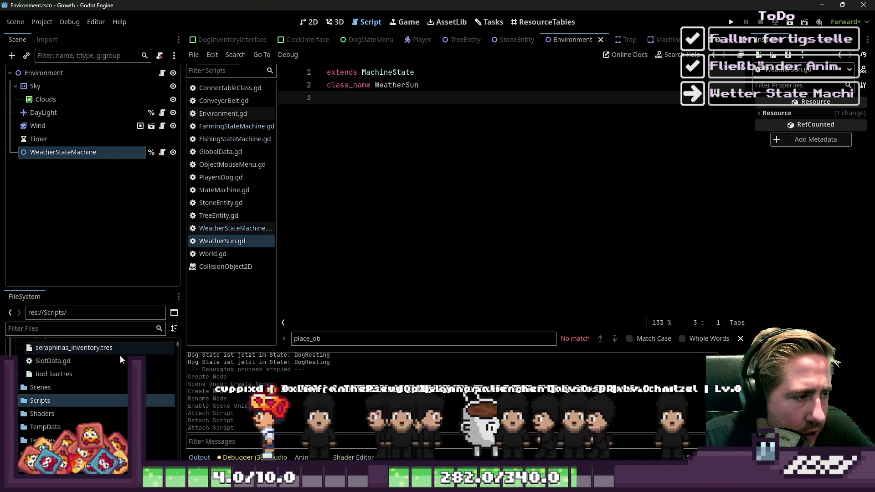
Start a new script named WeatherRain that inherits MachineState
left_click(194, 56)
left_click(215, 69)
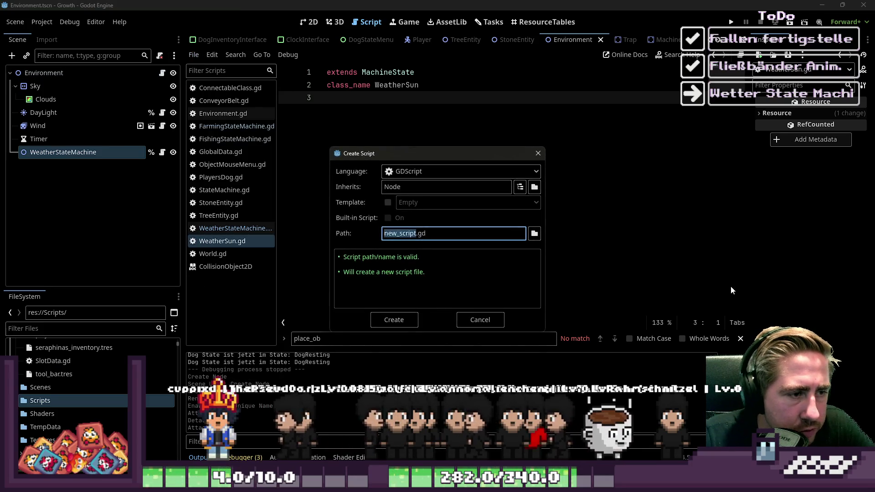
type("WeatherSun")
key("BackSpace")
key("BackSpace")
key("BackSpace")
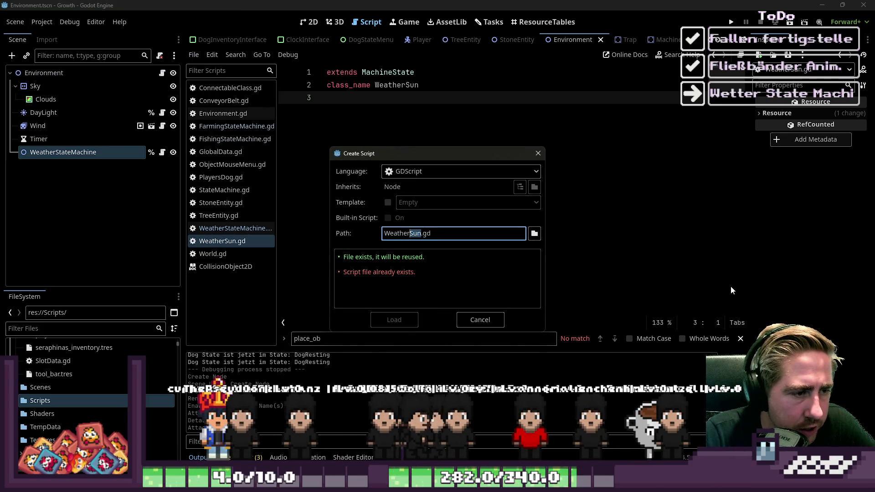
type("Rain")
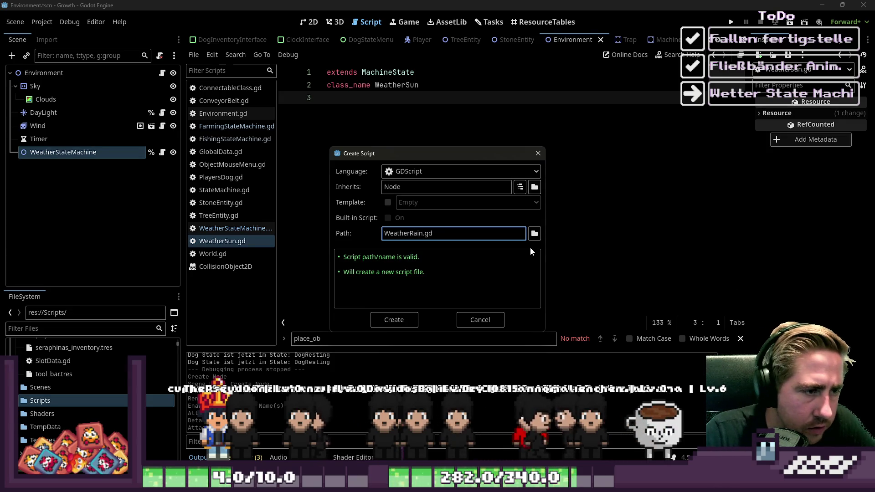
left_click(433, 172)
left_click(434, 181)
type("MachineState")
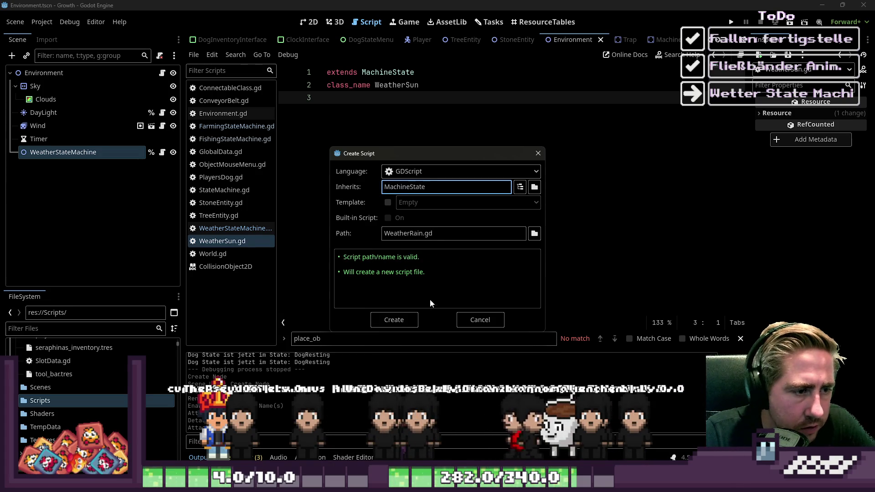
Set the path to Scripts/WeatherRain.gd and create the script
double_click(396, 237)
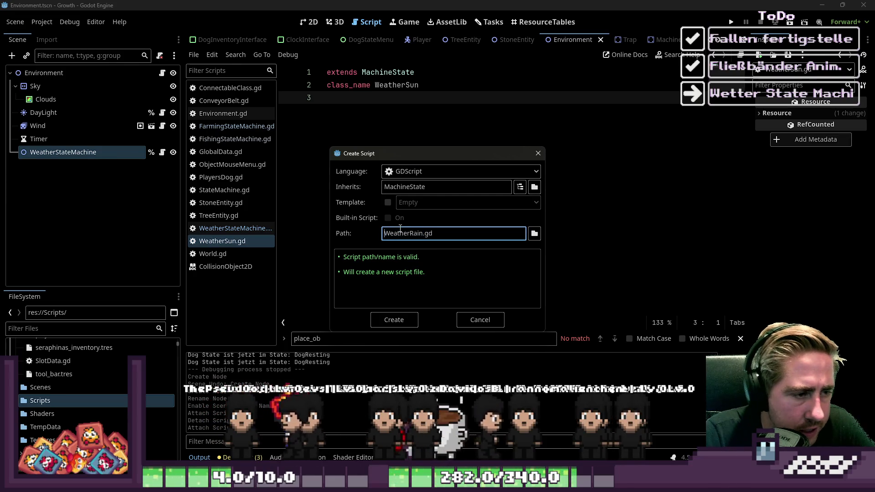
key("Home")
type("Sc")
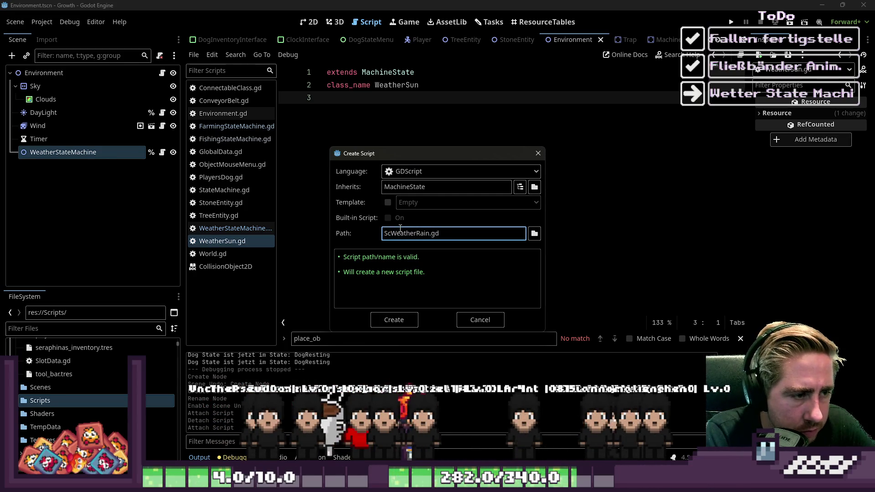
type("ripts/")
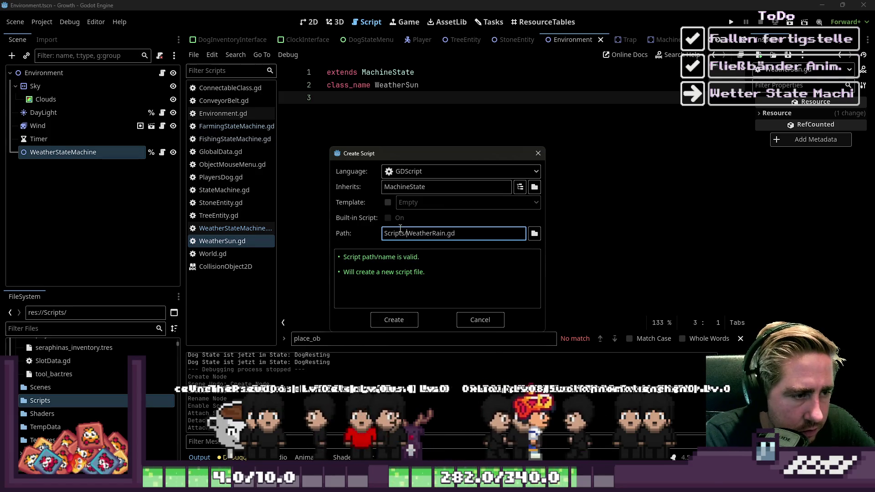
left_click(411, 318)
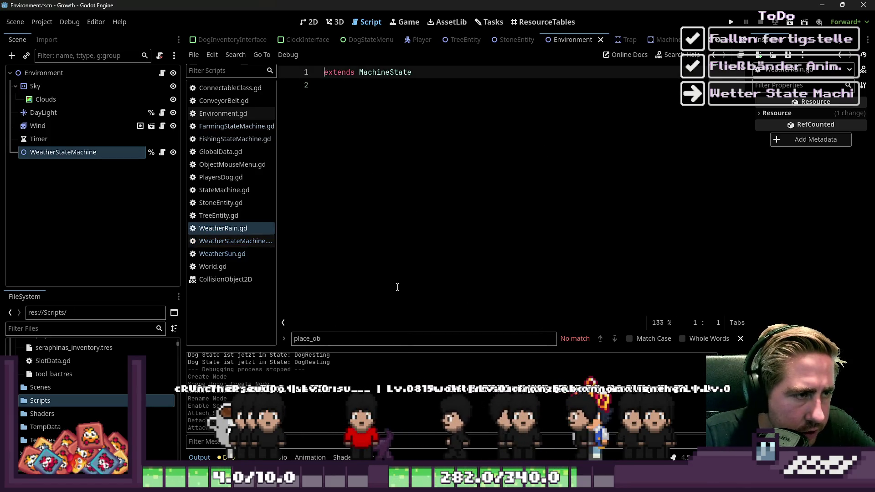
left_click(61, 332)
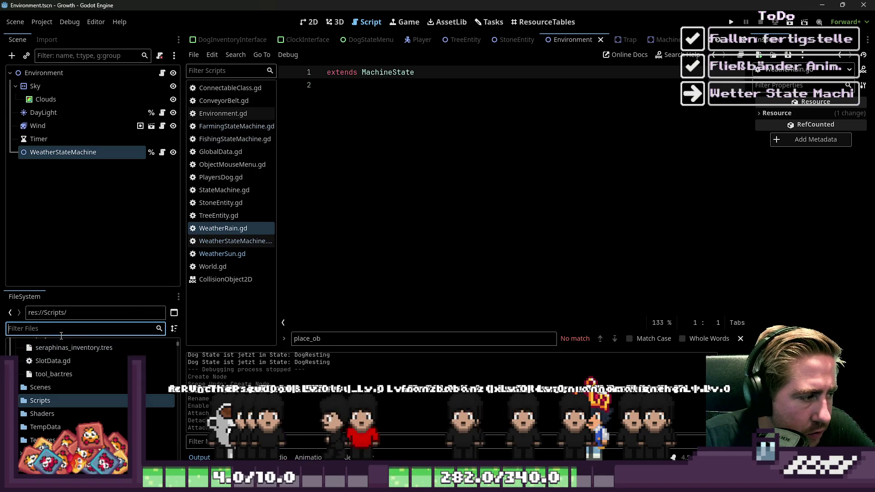
Filter the FileSystem for WeatherSun and move WeatherSun.gd into the Scripts folder
type("WeatherSun")
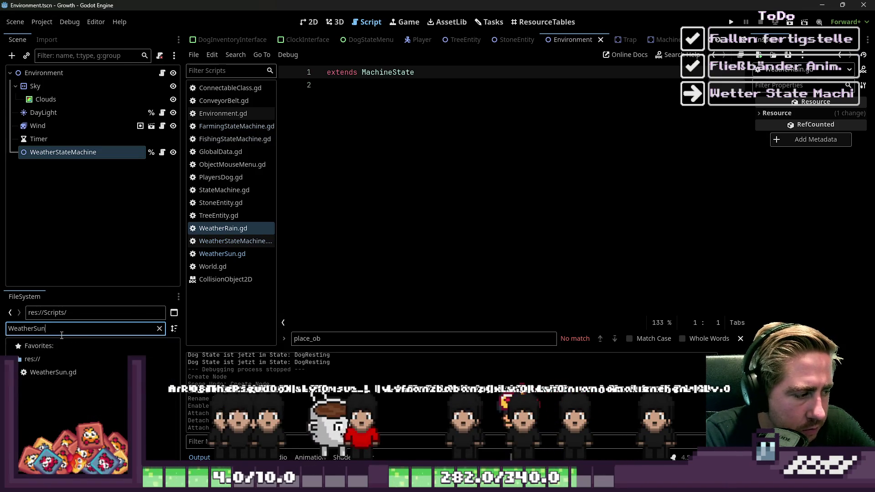
right_click(80, 373)
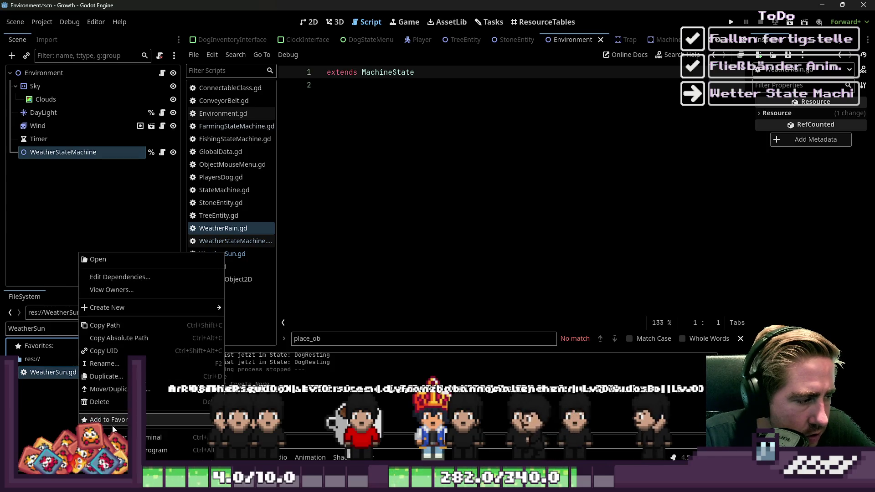
left_click(147, 390)
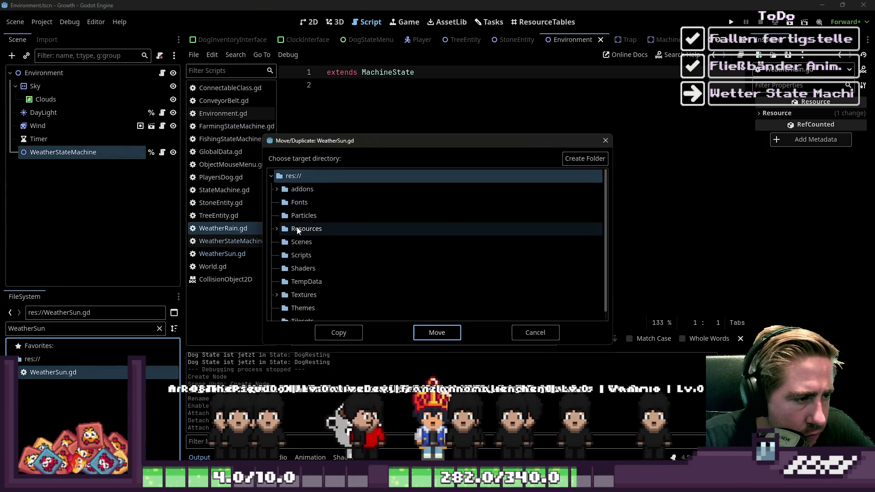
left_click(302, 256)
left_click(437, 333)
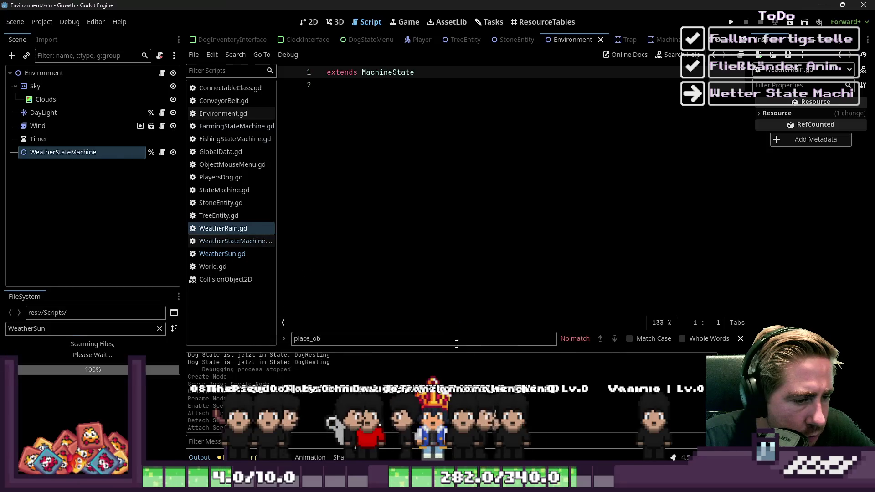
Clear the file filter and return to line 2 of WeatherRain.gd
double_click(81, 332)
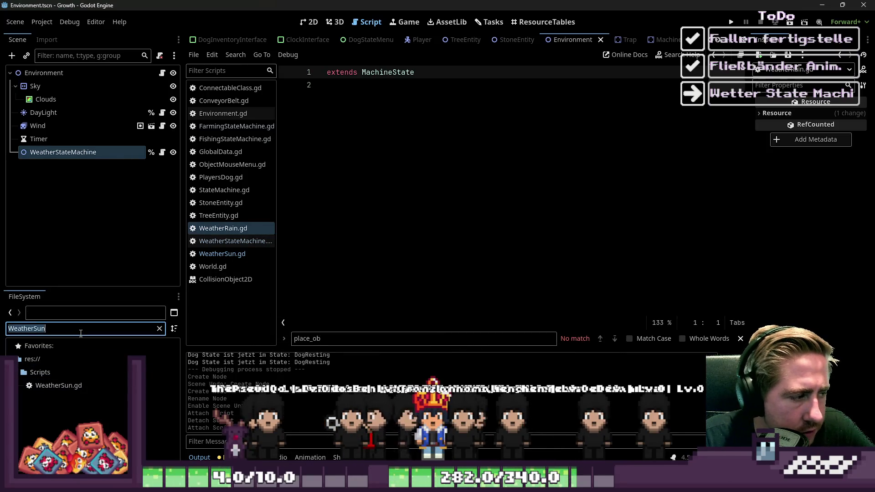
key("BackSpace")
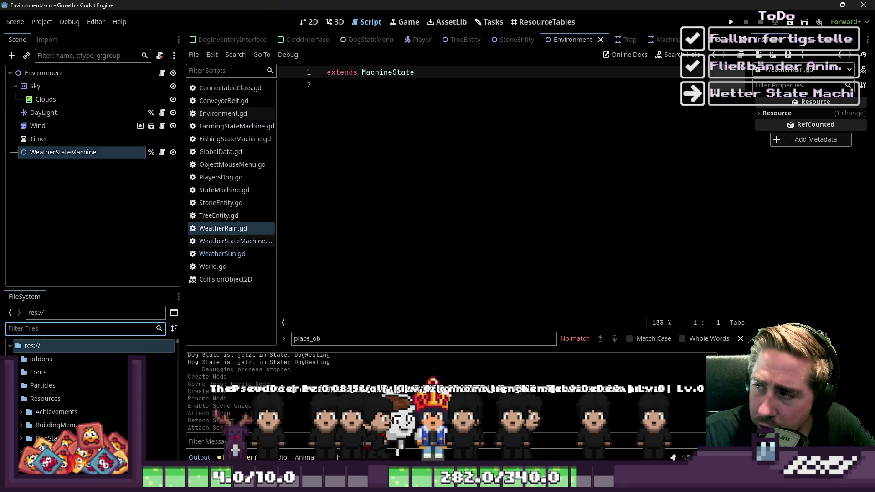
left_click(219, 228)
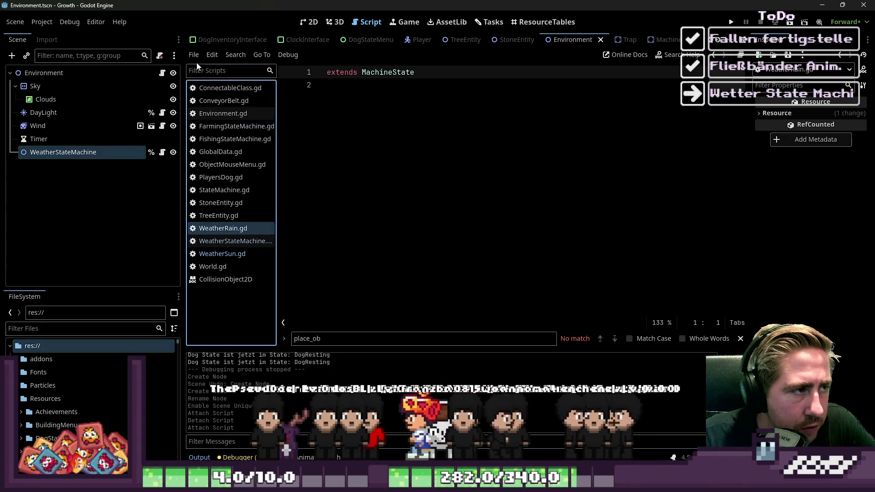
left_click(504, 145)
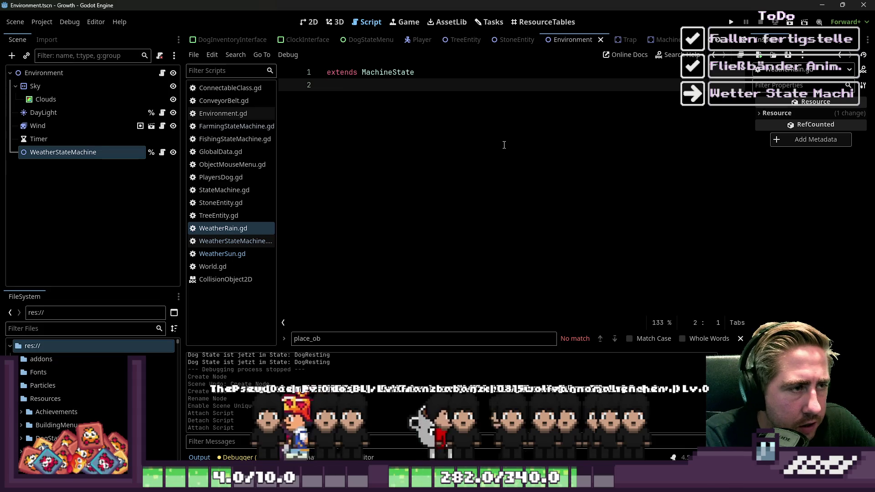
left_click(365, 88)
type("clasns")
Fix the class_name WeatherRain line in WeatherRain.gd
key("BackSpace")
key("BackSpace")
type("s_name WeatherRain")
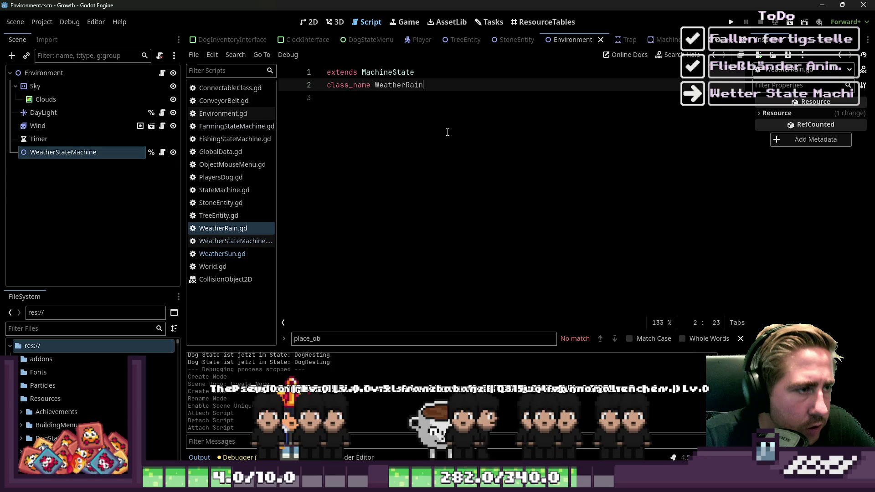
key("Return")
Create and save Scripts/WeatherWind.gd inheriting MachineState, with class_name WeatherWind
left_click(194, 55)
left_click(210, 70)
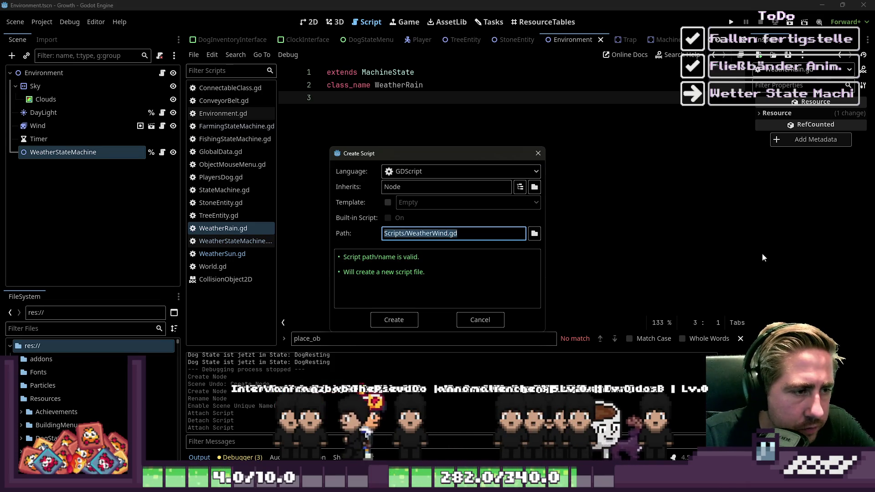
double_click(492, 187)
type("MachineState")
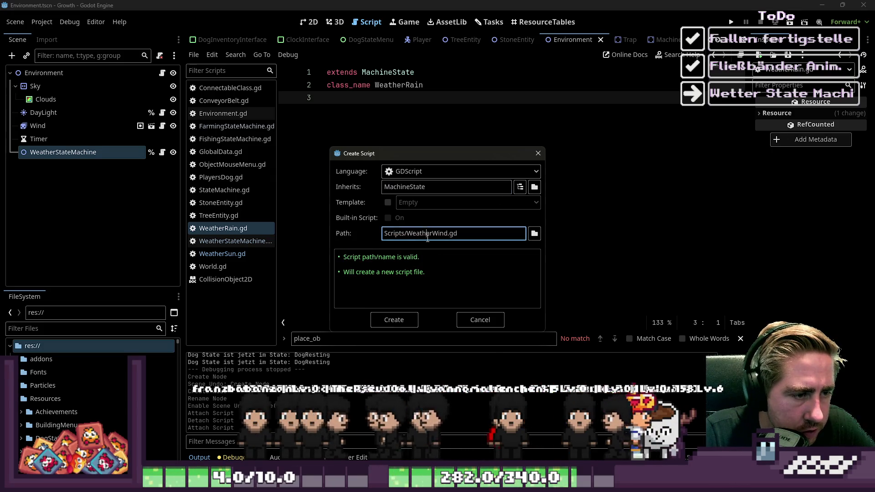
double_click(427, 234)
left_click(404, 318)
type("class_name WeatherWind")
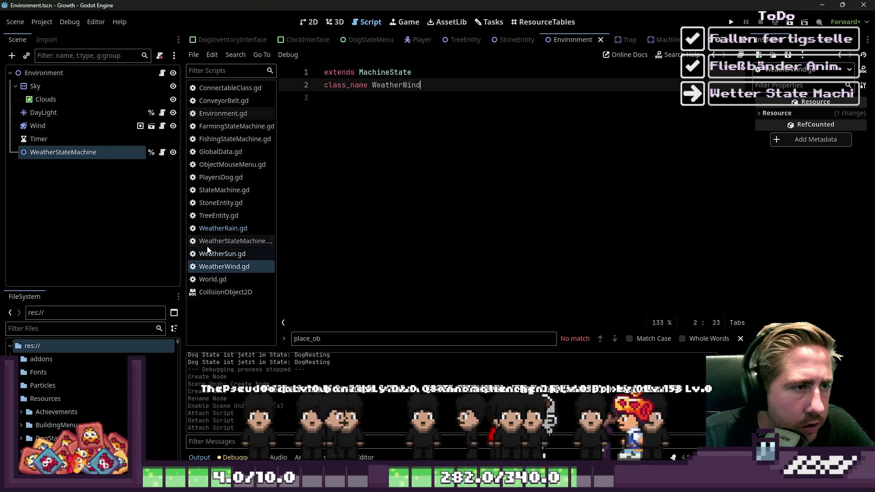
key("Return")
key("ctrl+s")
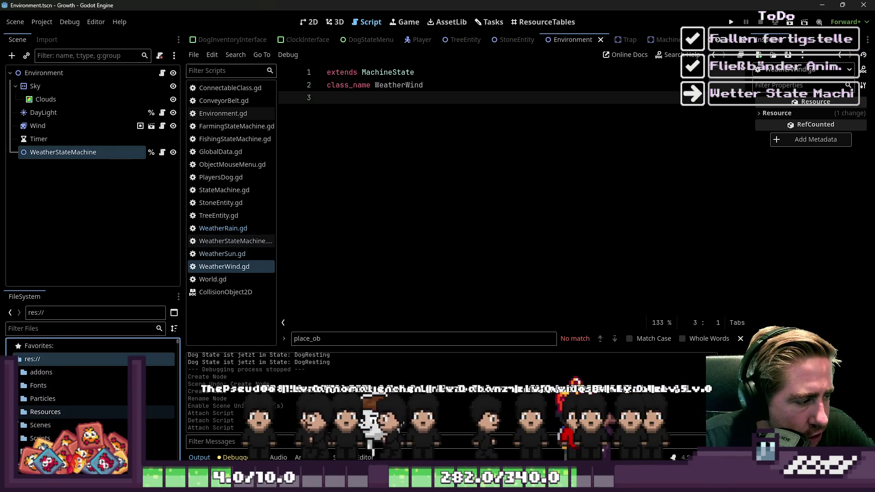
Create a WeatherWind resource in the WeatherState folder and save it
scroll(32, 411, "down", 2)
scroll(64, 397, "down", 4)
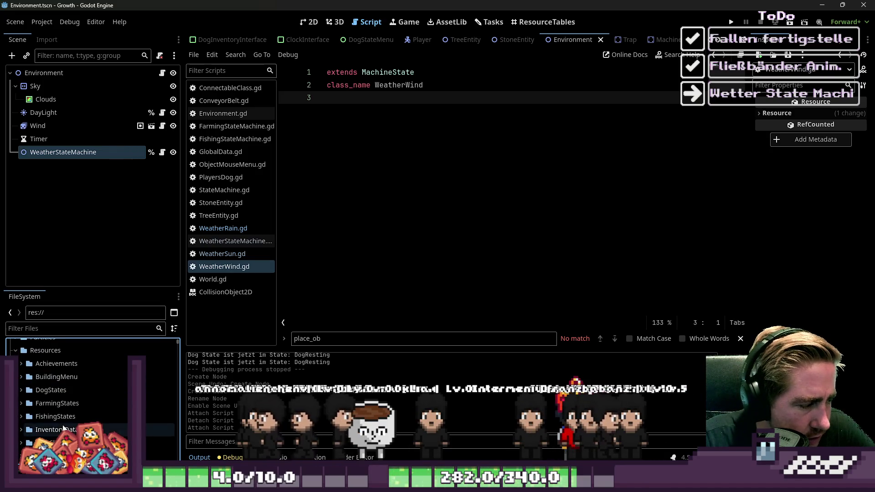
scroll(65, 430, "down", 2)
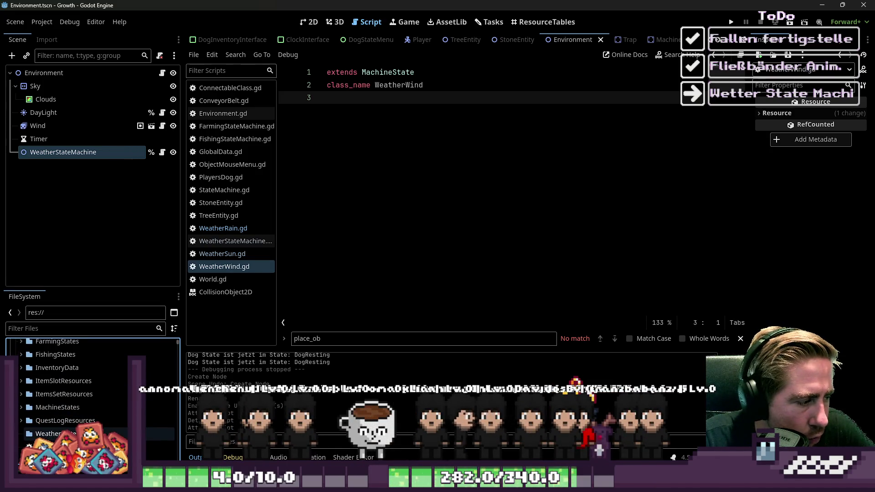
right_click(63, 433)
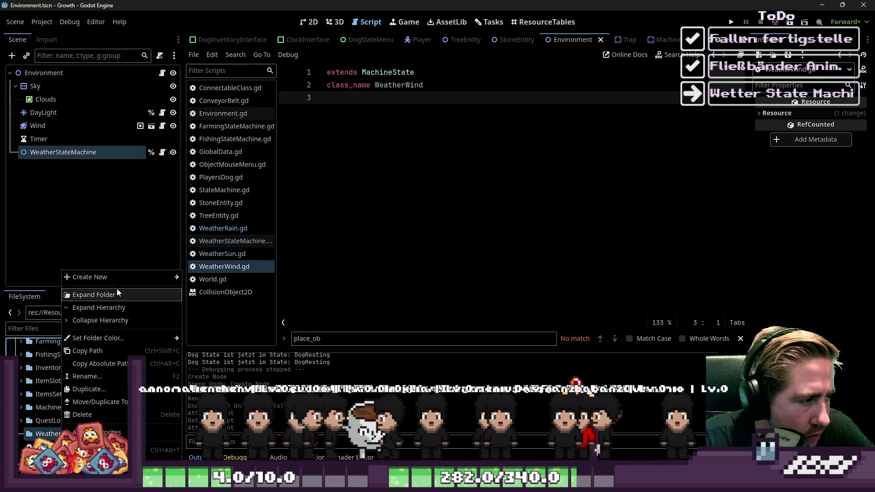
mouse_move(174, 277)
left_click(205, 312)
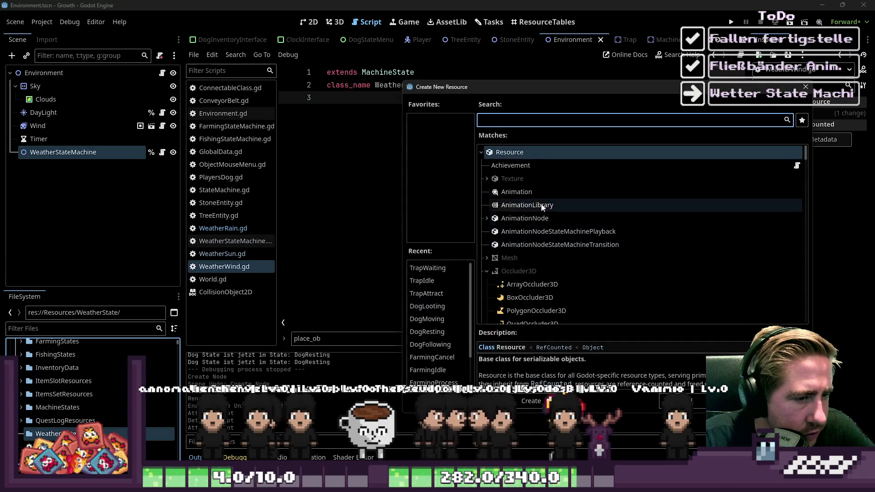
type("WeatherWind")
double_click(528, 180)
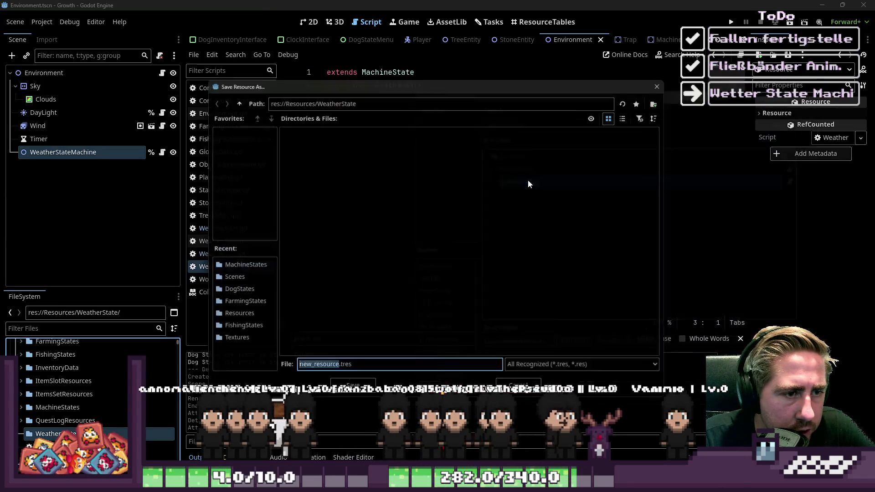
key("Return")
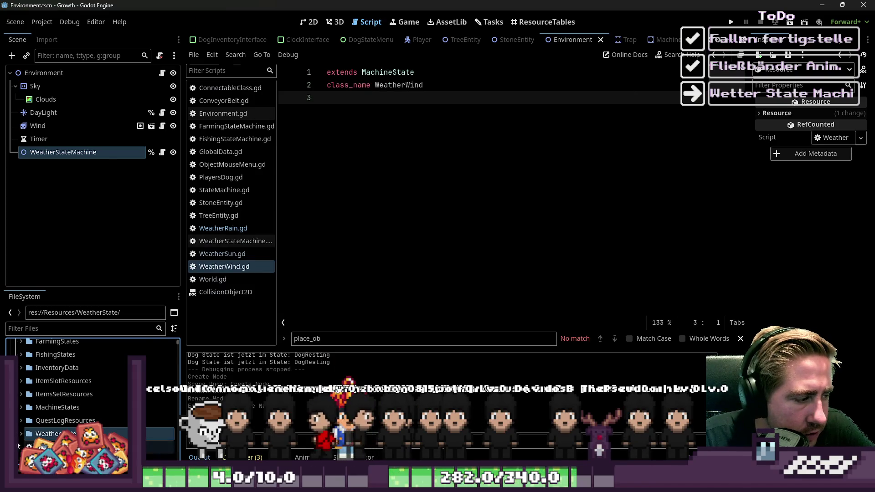
Create a WeatherSun resource in the same folder, saved as WeatherSun
right_click(27, 433)
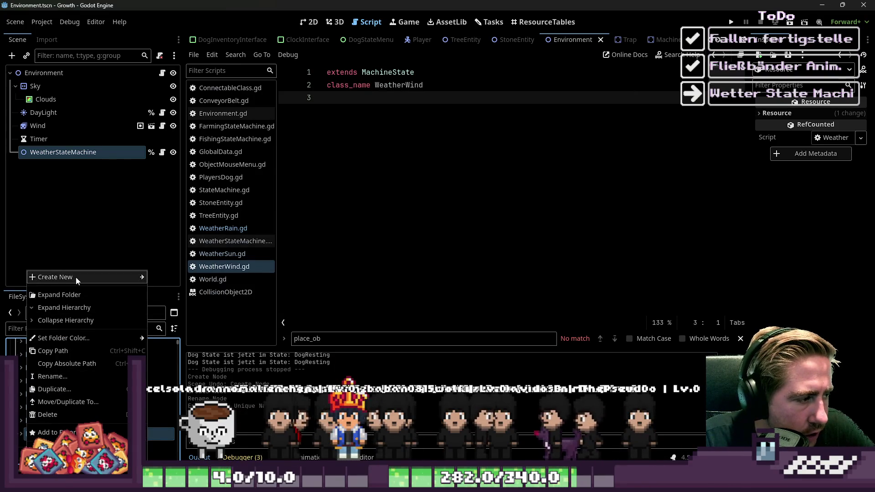
mouse_move(78, 278)
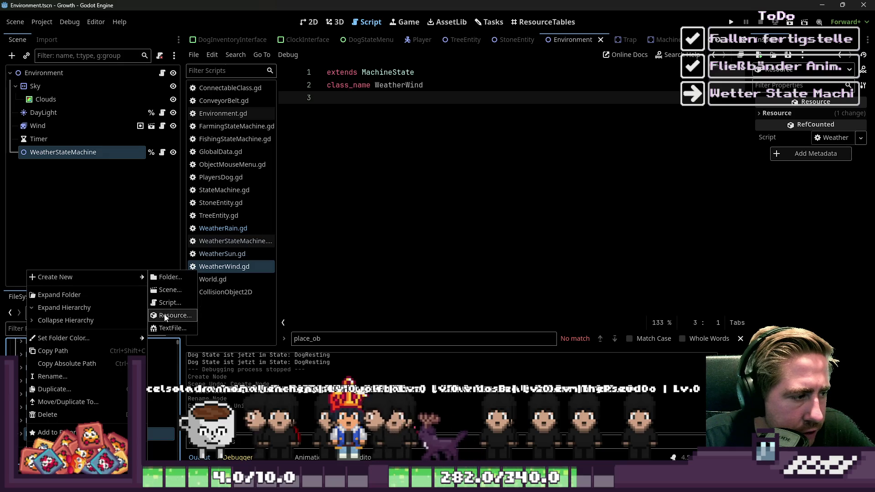
left_click(166, 316)
key("End")
key("shift+Left")
key("shift+Left")
key("shift+Left")
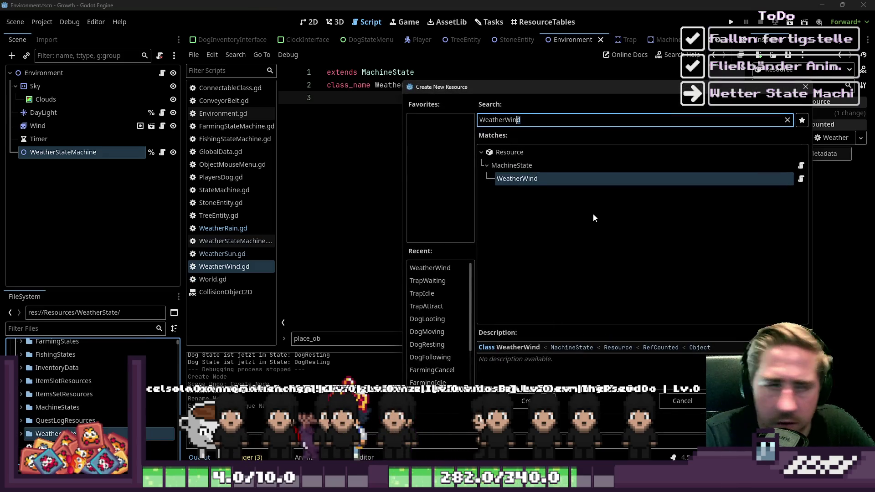
type("Sun")
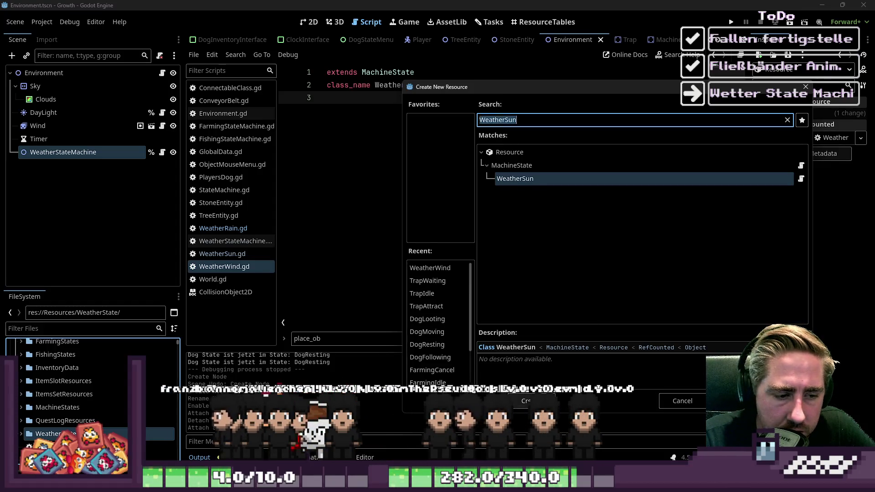
left_click(627, 404)
type("WeatherSun")
key("Return")
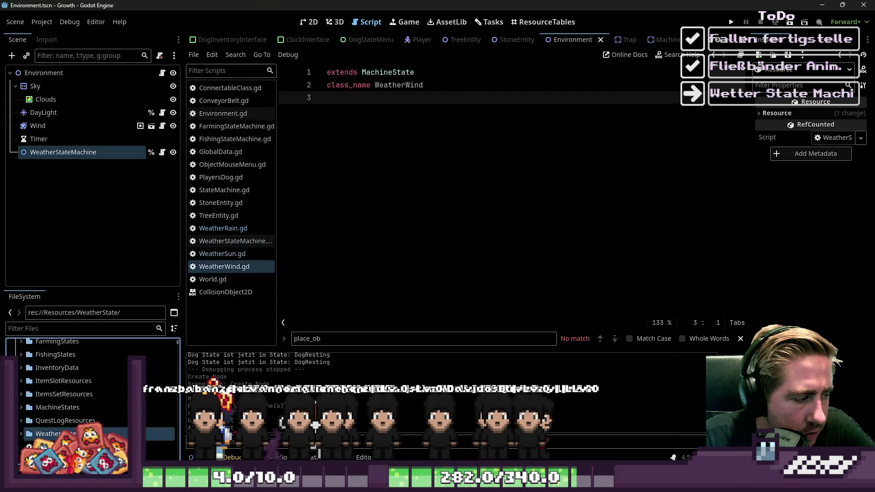
Create WeatherRain.tres in WeatherState, then add a blank line below class_name in WeatherWind.gd
right_click(62, 433)
mouse_move(151, 277)
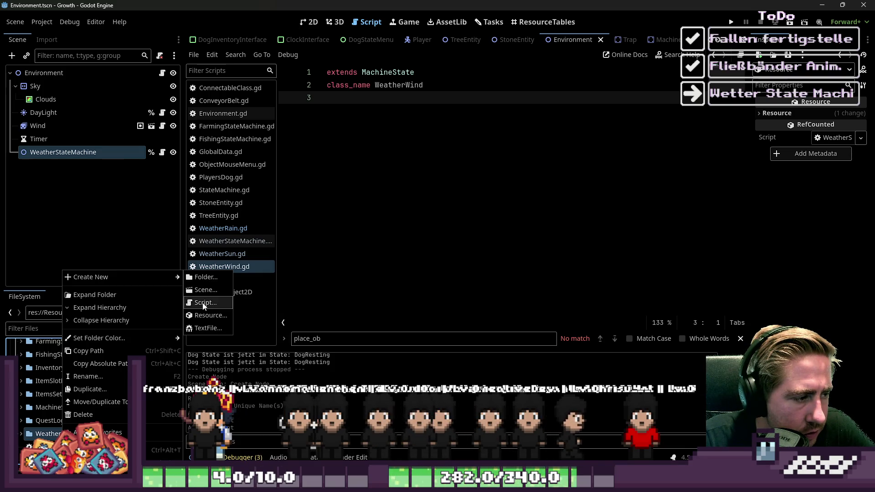
left_click(206, 316)
type("WeatherW")
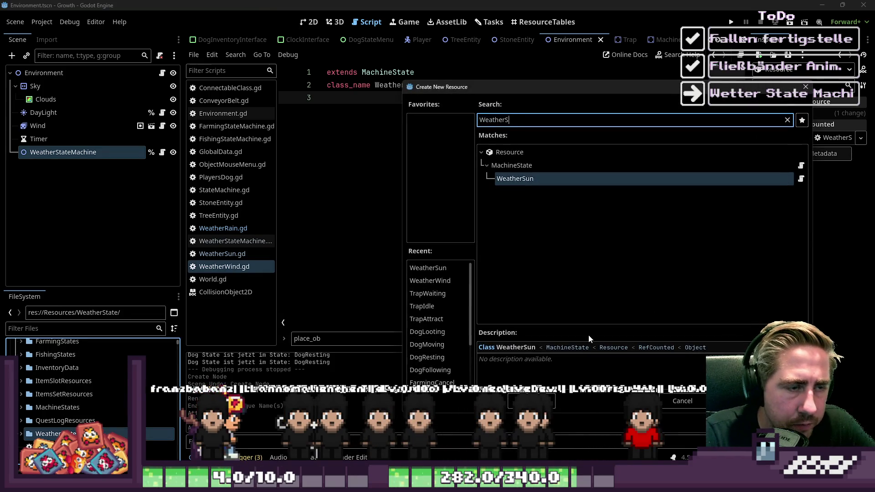
key("BackSpace")
key("BackSpace")
key("BackSpace")
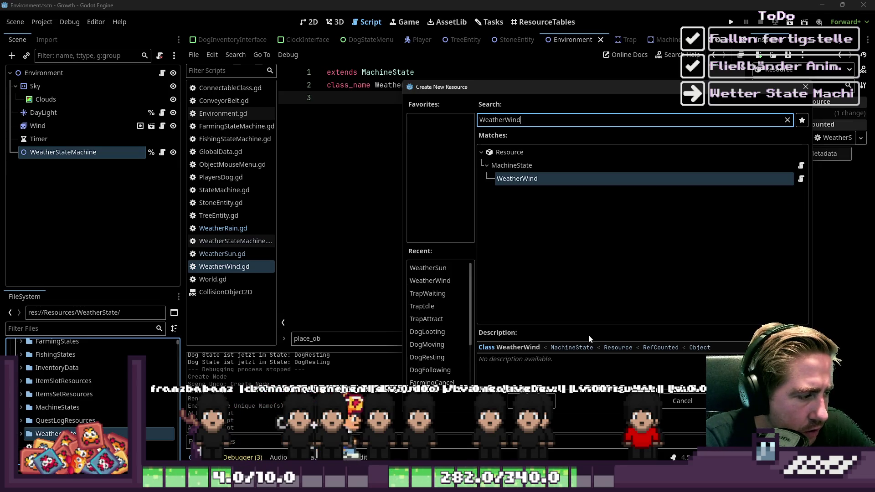
key("BackSpace")
type("Rain")
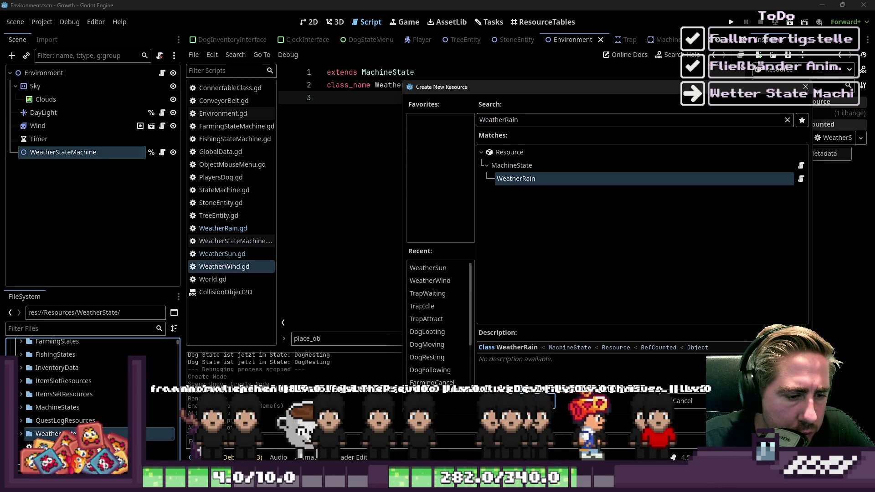
key("Return")
key("Return")
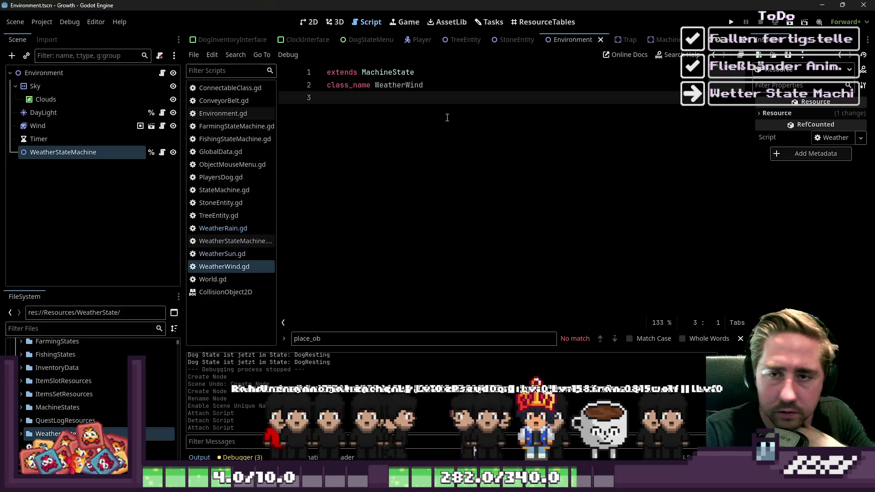
key("Return")
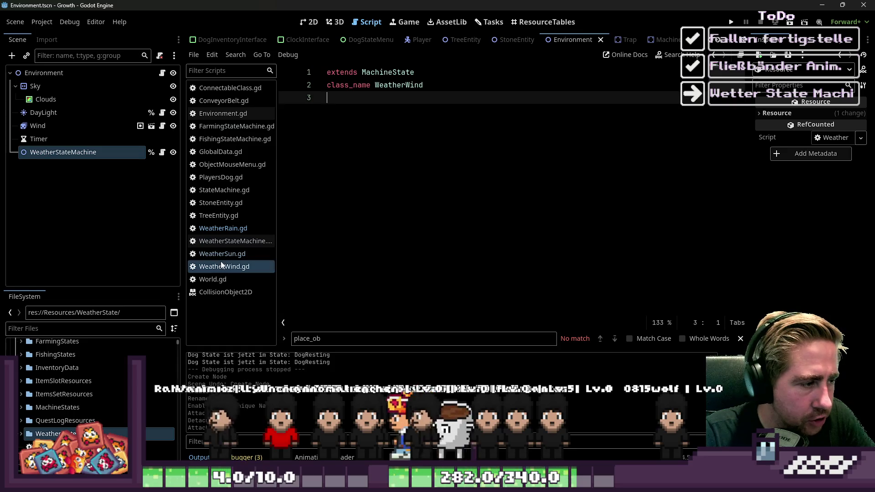
Move WeatherRain.gd below WeatherStateMachine.gd in the script list and add line 4 in WeatherWind.gd
left_click(225, 241)
left_click(232, 229)
left_click_drag(236, 236, 244, 255)
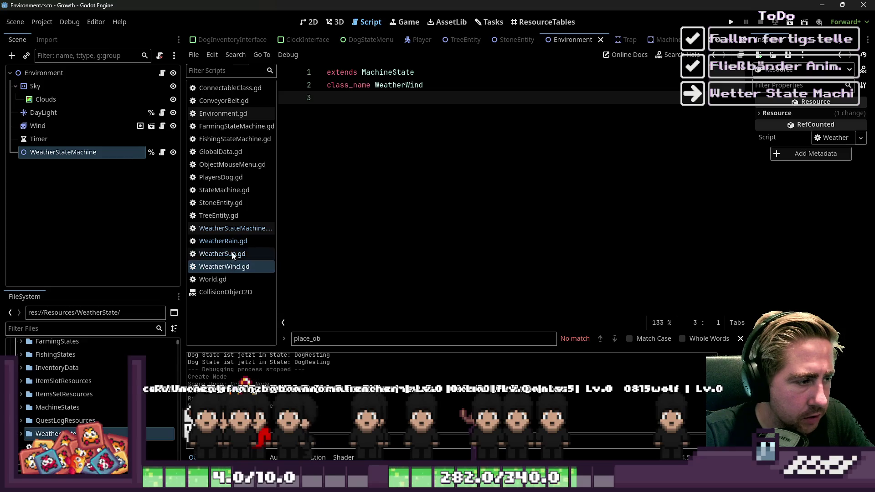
left_click(258, 268)
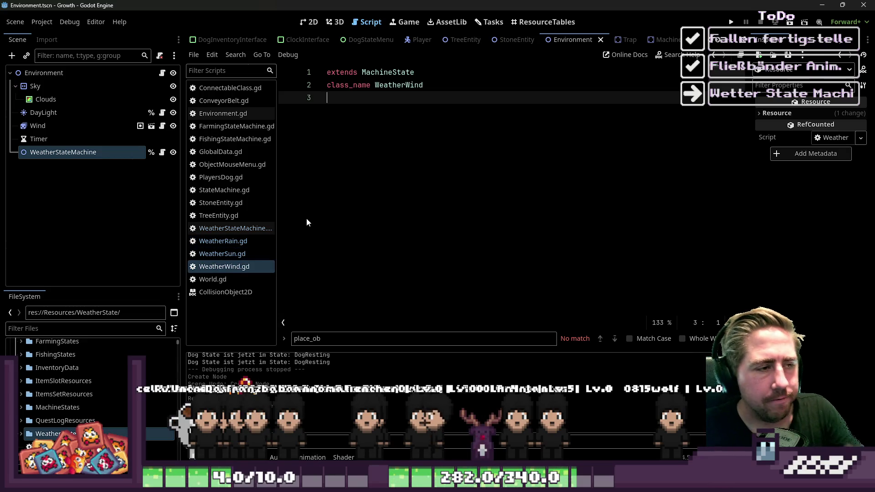
key("Return")
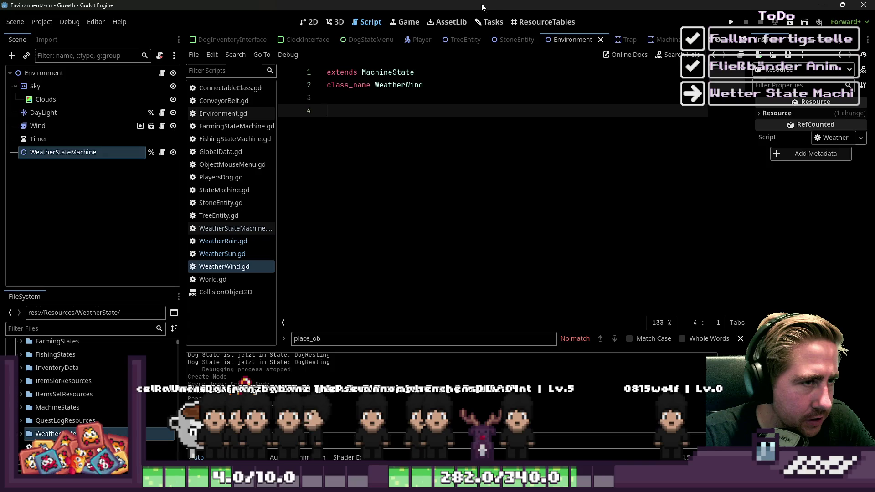
Copy the RAINY State notes from the Wetter State Machine task and return to WeatherWind
left_click(489, 22)
scroll(536, 237, "down", 5)
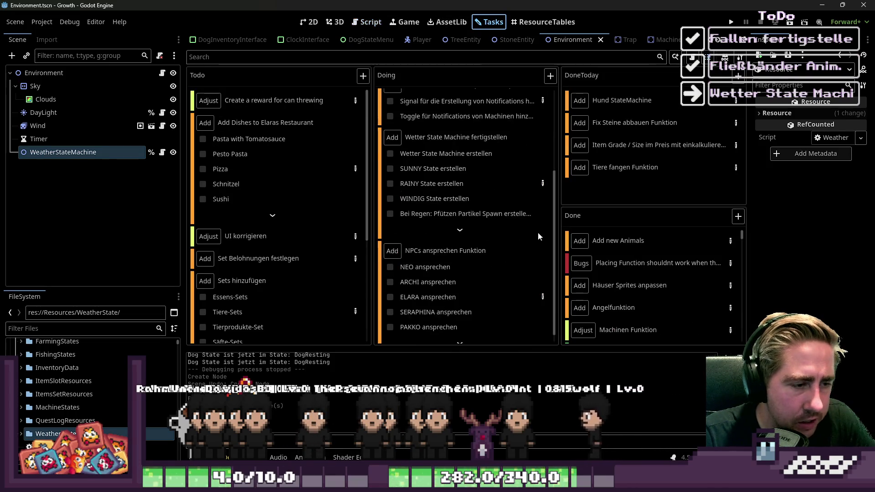
scroll(535, 231, "up", 5)
left_click(543, 239)
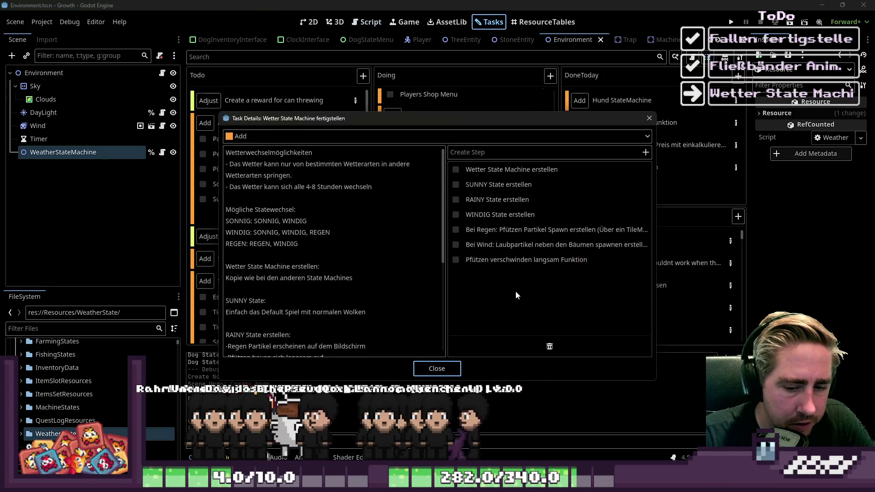
left_click(320, 215)
scroll(315, 217, "down", 4)
mouse_move(383, 274)
left_mouse_down()
mouse_move(191, 163)
mouse_move(96, 198)
left_mouse_up()
key("ctrl+c")
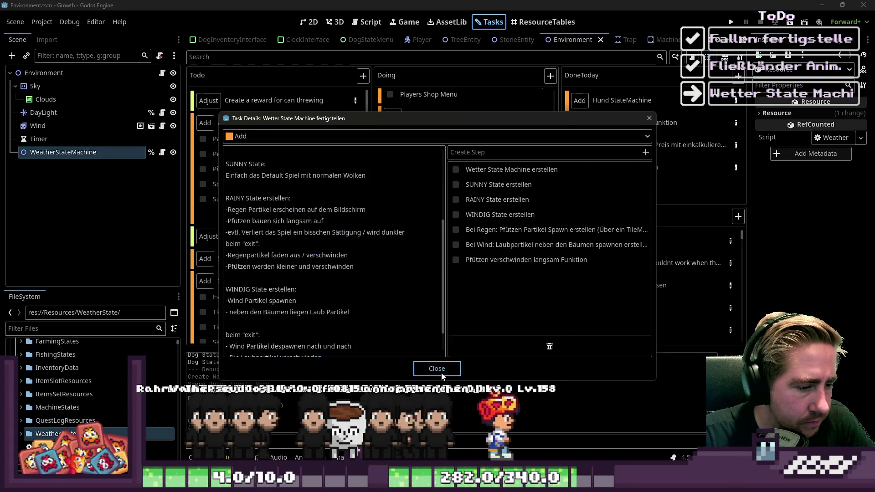
left_click(436, 368)
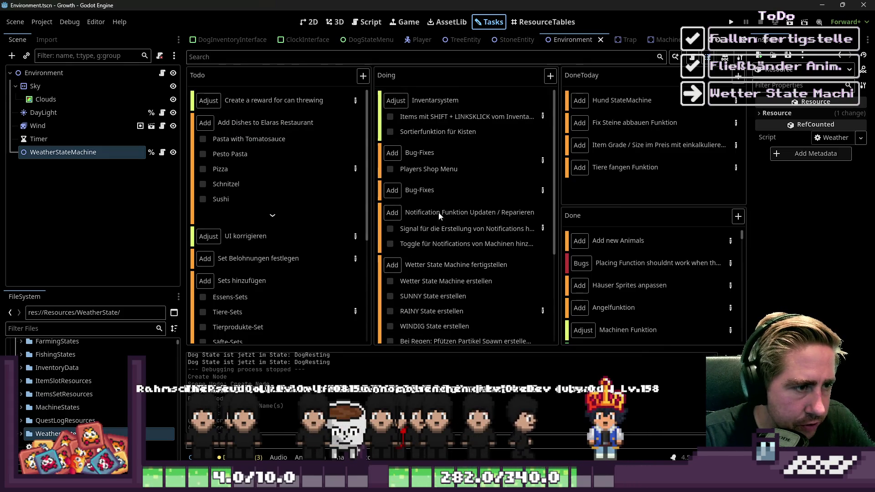
scroll(439, 214, "down", 3)
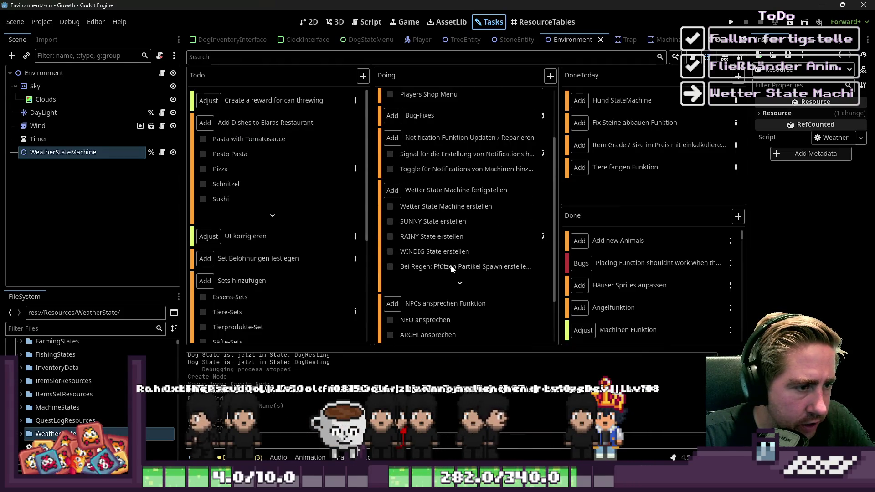
left_click(369, 22)
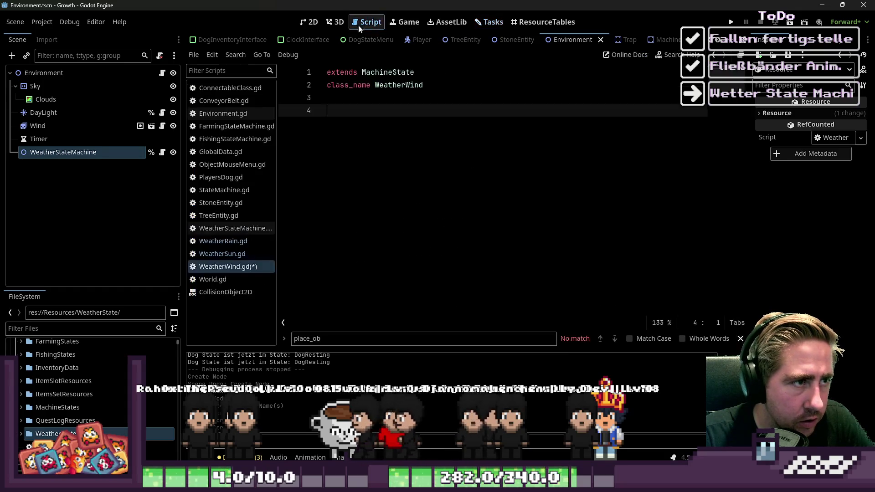
Paste the RAINY State notes at line 4 and comment out lines 4–10 with #
key("ctrl+v")
key("Up")
key("Up")
key("Up")
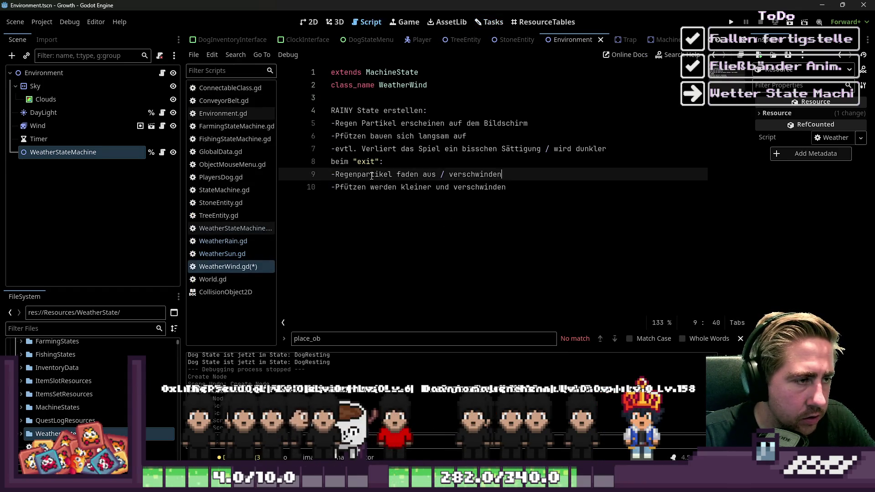
key("Up")
key("Up")
key("Home")
key("shift+alt+Down")
key("shift+alt+Down")
key("shift+alt+Down")
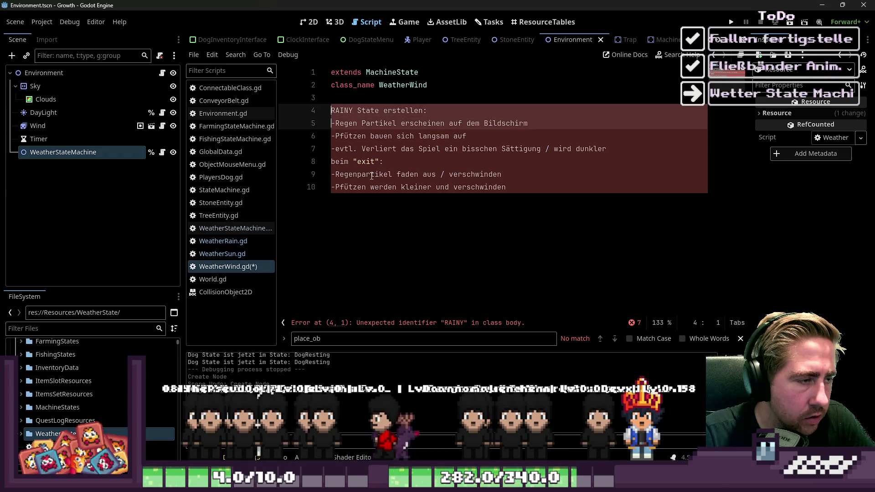
key("shift+alt+Down")
key("shift+alt+Down")
type("#")
left_click(376, 247)
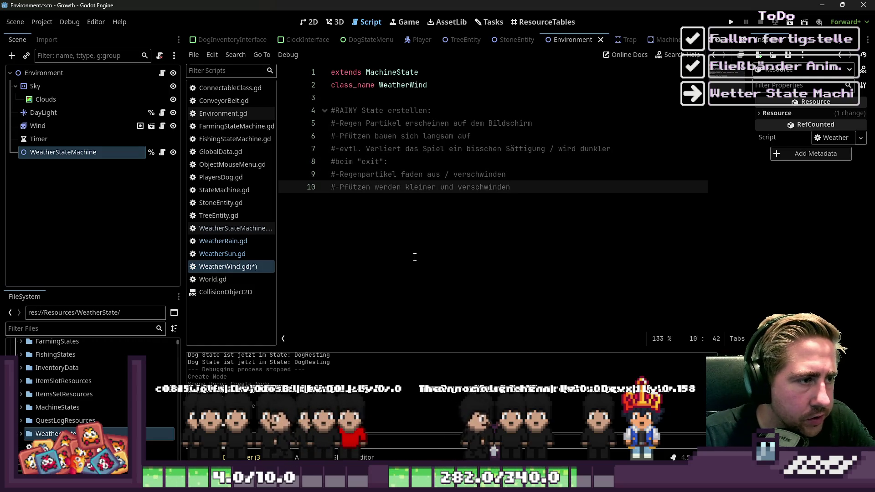
Tidy the blank lines below the comment block, leaving a line for a function
key("Return")
key("Return")
key("Return")
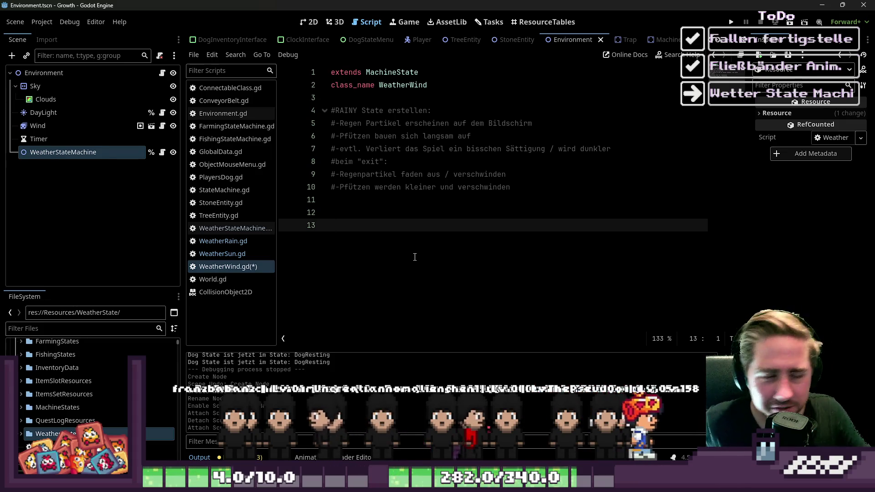
key("BackSpace")
key("BackSpace")
key("Return")
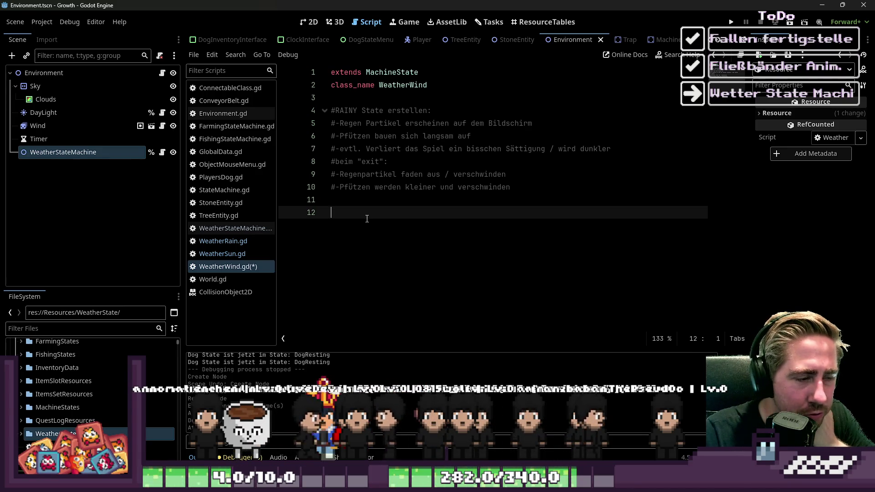
key("BackSpace")
key("BackSpace")
key("Return")
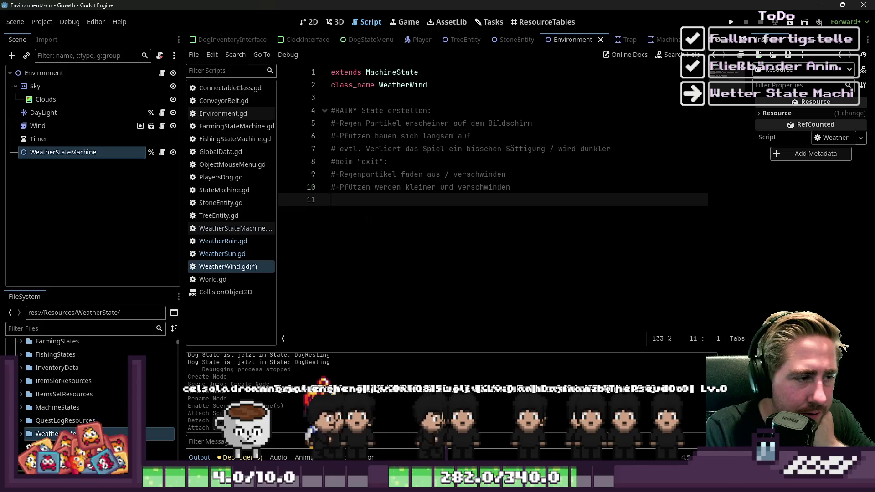
key("Return")
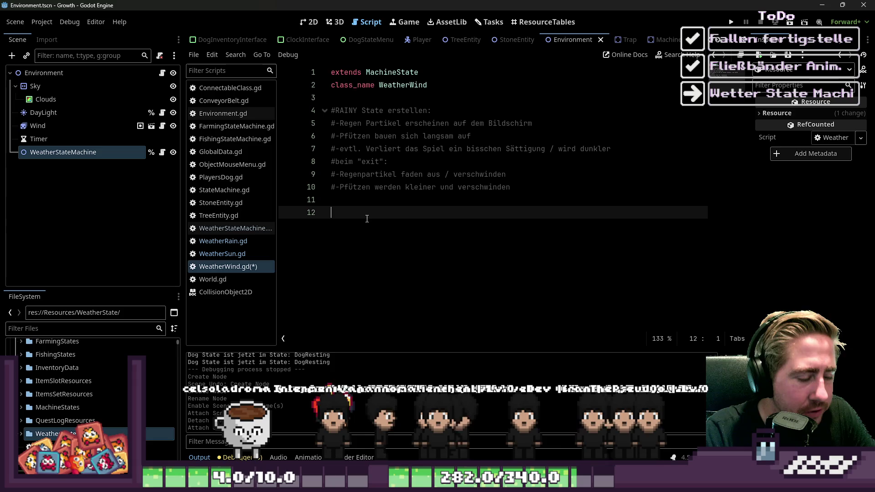
Add an enter(...args : Array) function with a pass body
type("func _en")
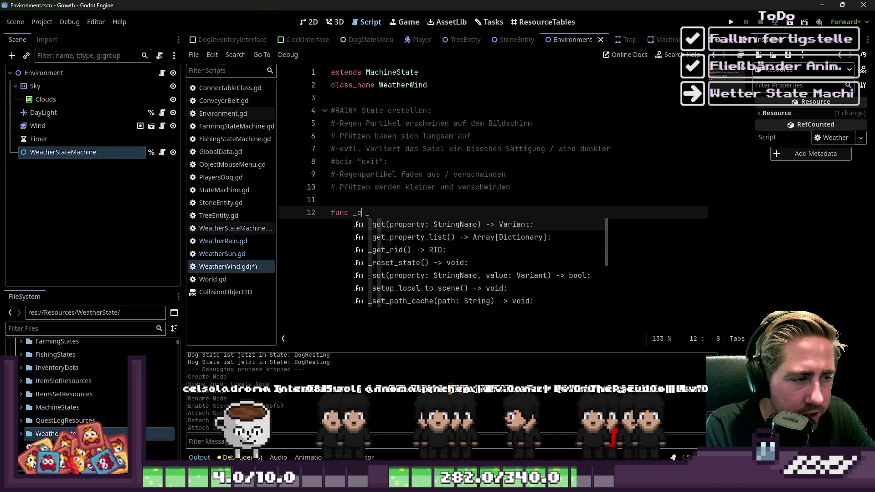
key("BackSpace")
key("BackSpace")
key("BackSpace")
type("ente")
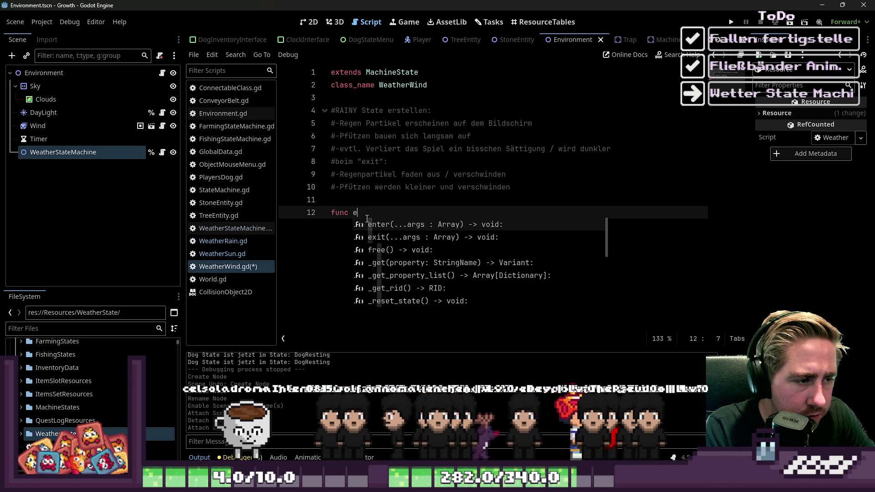
key("Return")
key("Return")
type("pass")
key("Return")
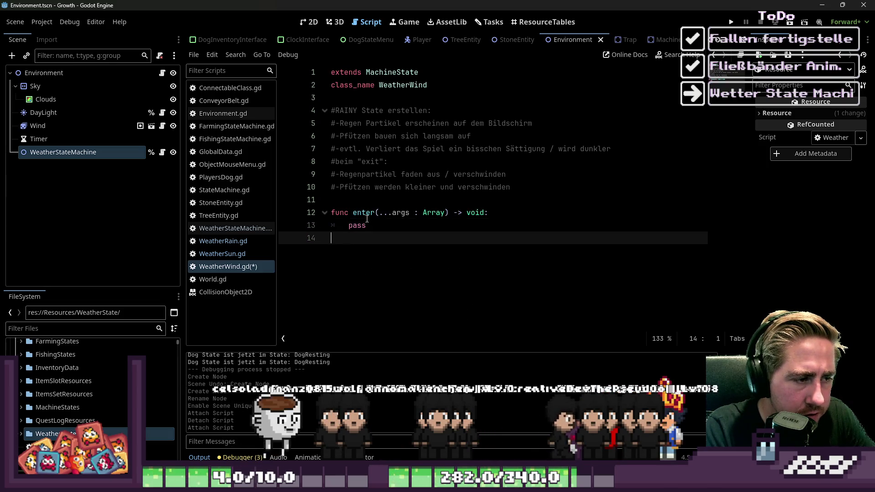
key("Return")
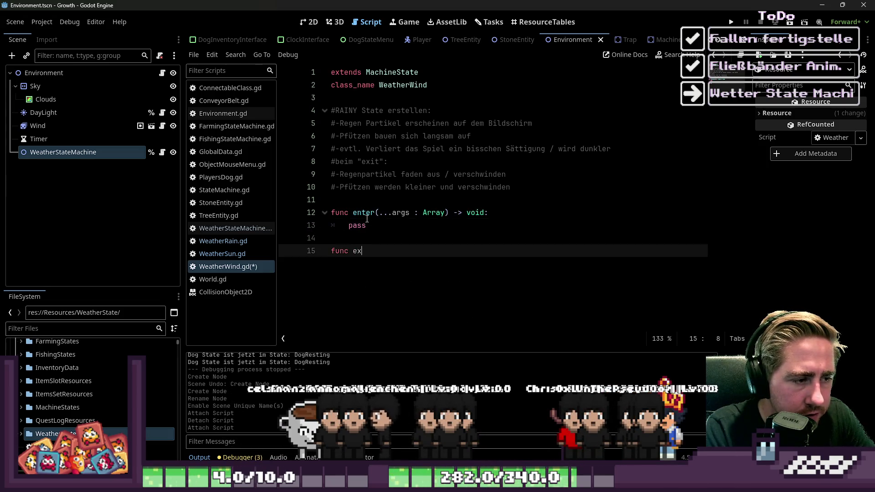
Add an exit function with pass, remove the trailing blank line, and save WeatherWind.gd
type("i")
key("Return")
key("Return")
type("s")
key("Return")
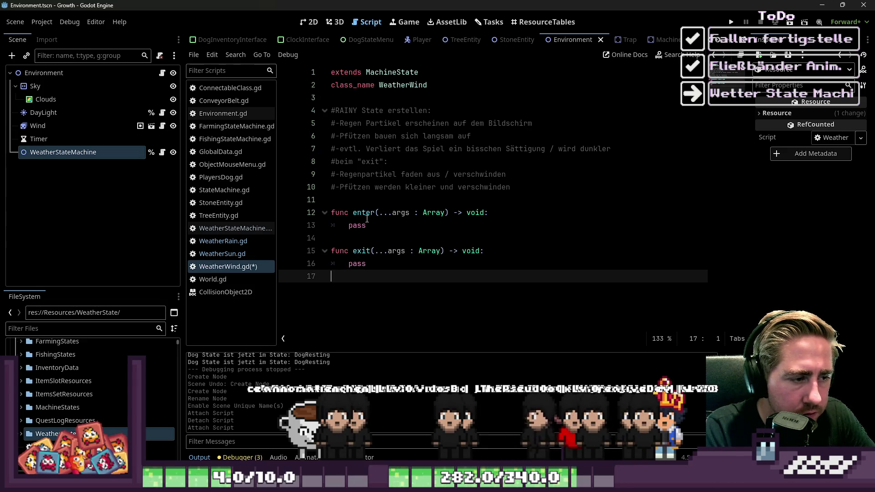
key("Return")
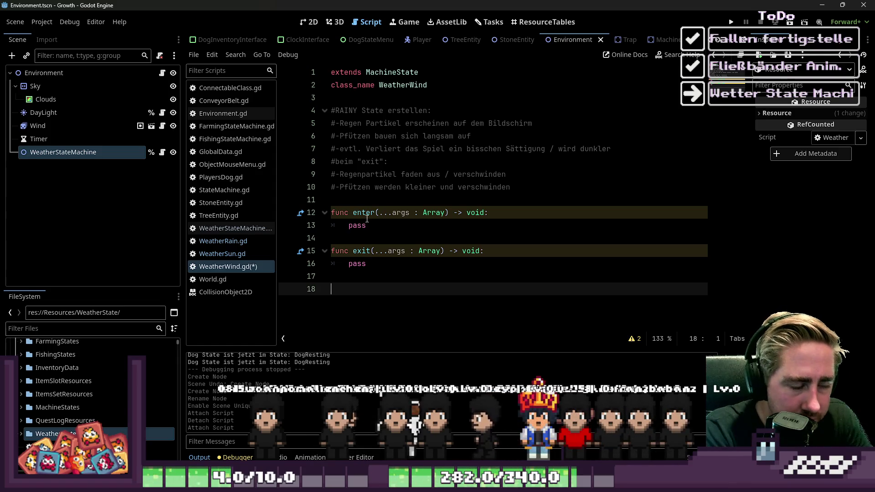
key("BackSpace")
key("Up")
key("Up")
key("Up")
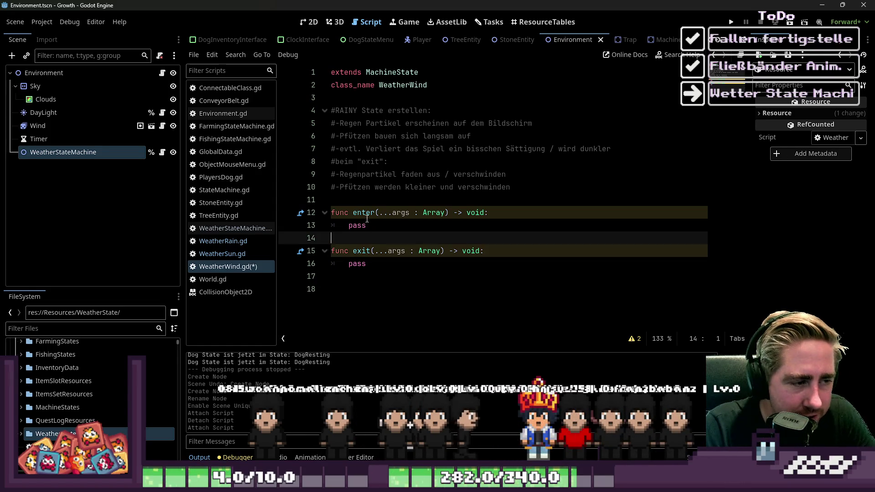
key("Down")
key("Down")
key("Down")
key("Up")
key("End")
key("ctrl+s")
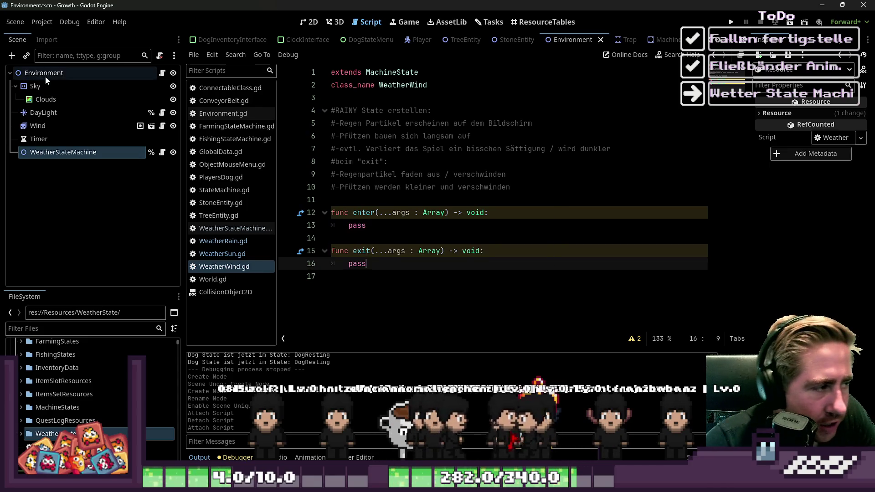
Add a Timer child node under WeatherStateMachine, searching Timer in Create New Node
left_click(30, 140)
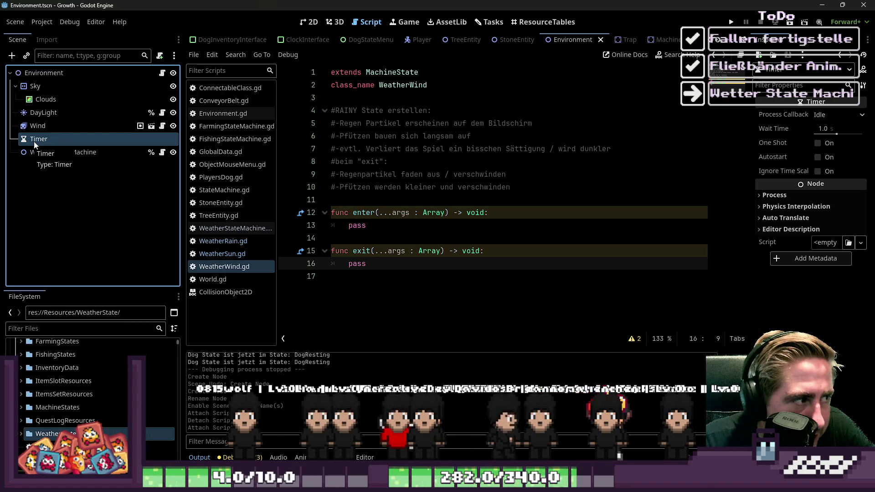
left_click(15, 86)
left_click(57, 139)
key("ctrl+a")
type("Timer")
key("Return")
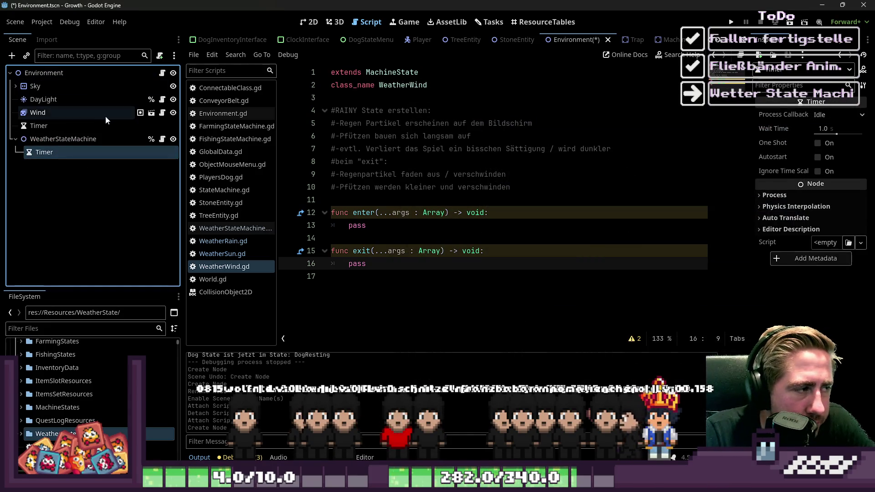
left_click_drag(366, 225, 332, 228)
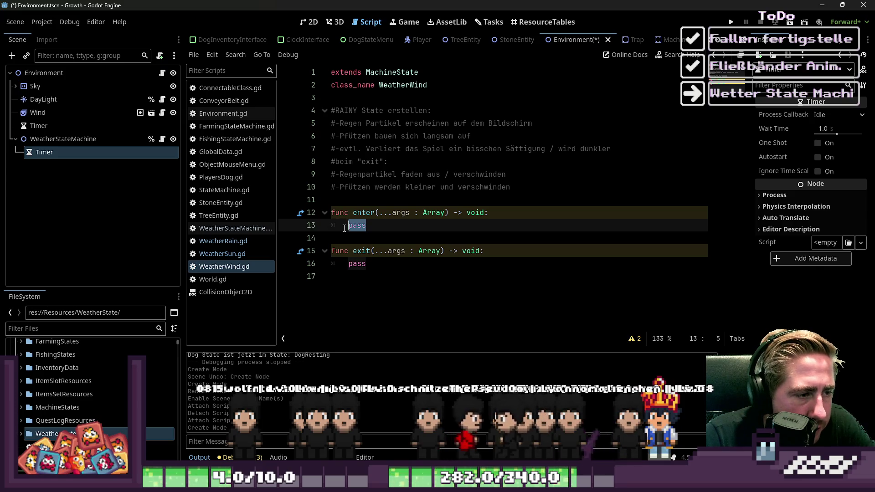
Replace pass in enter() with var timer : Timer = args[0].get_node("WeatherState/Timer")
type("vart")
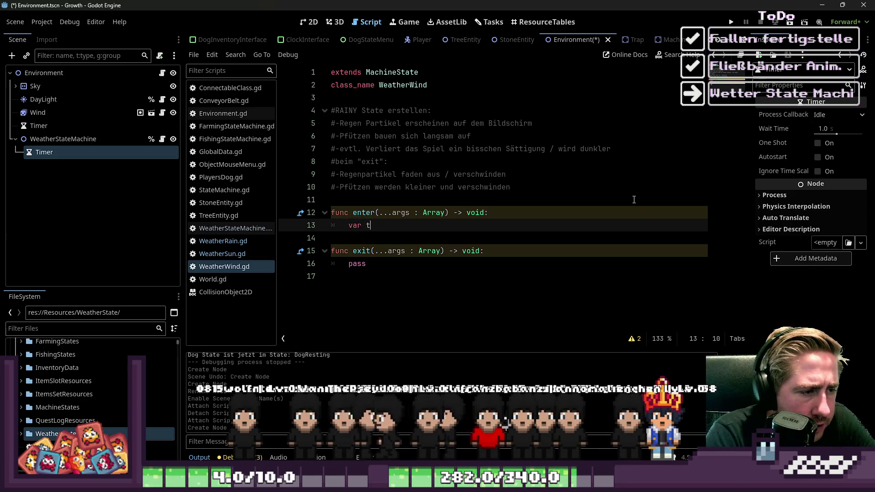
type("mer : ")
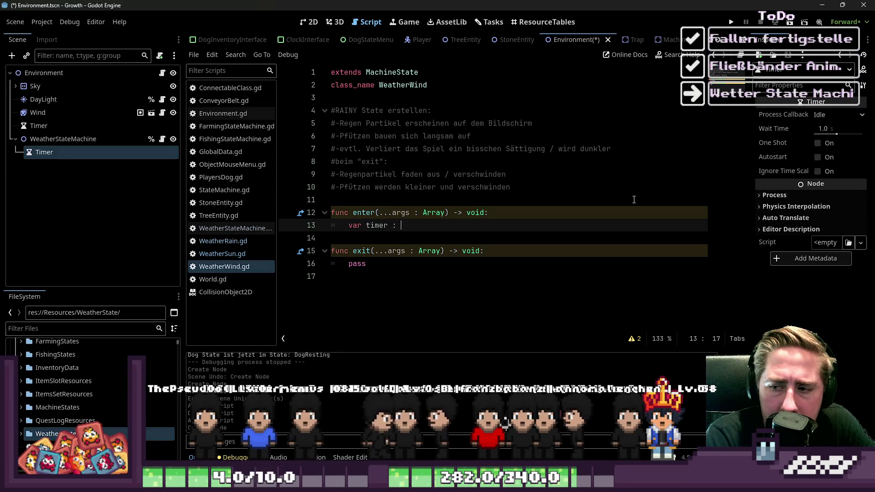
type("a")
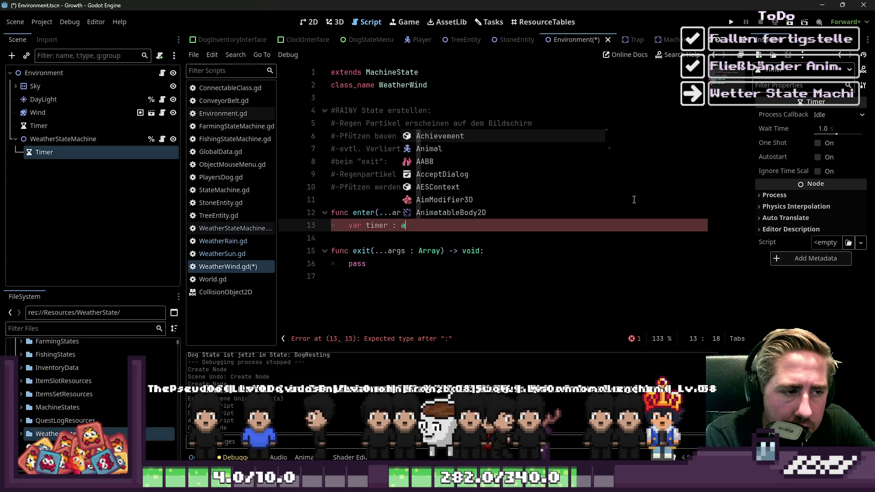
key("BackSpace")
type("Timer = ")
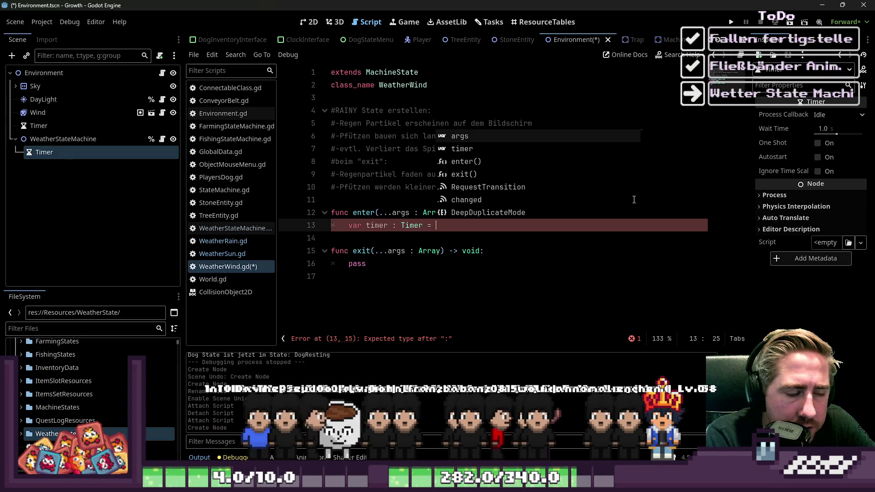
type("args[")
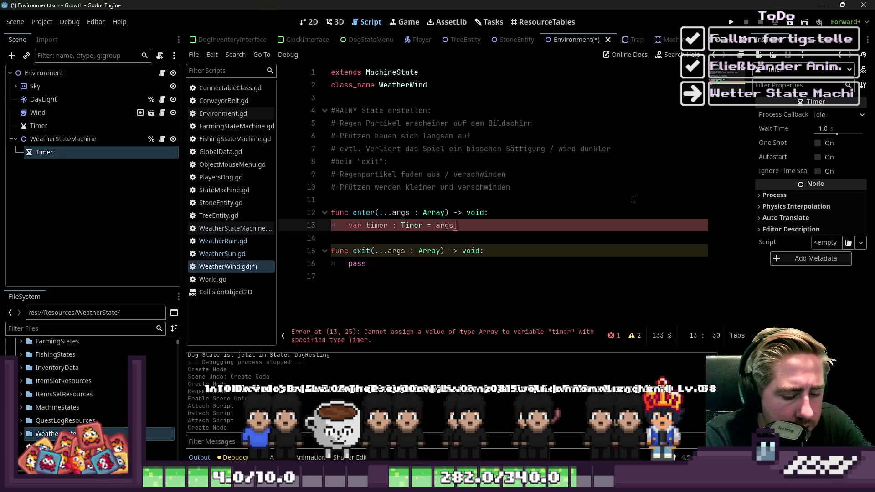
type("[0].ge")
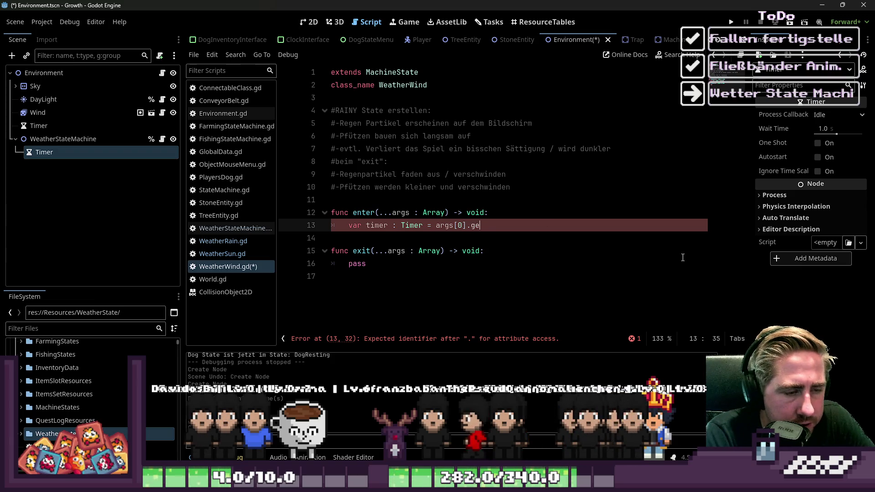
type("WeatherState/")
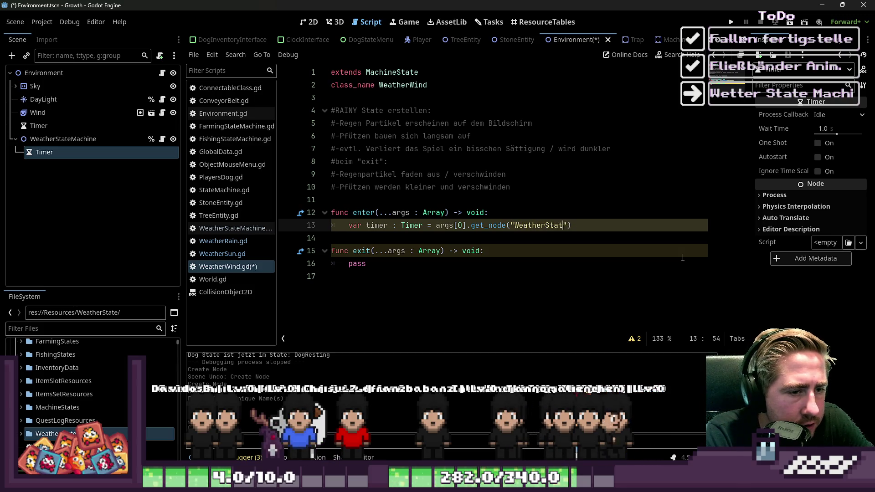
type("Timer")
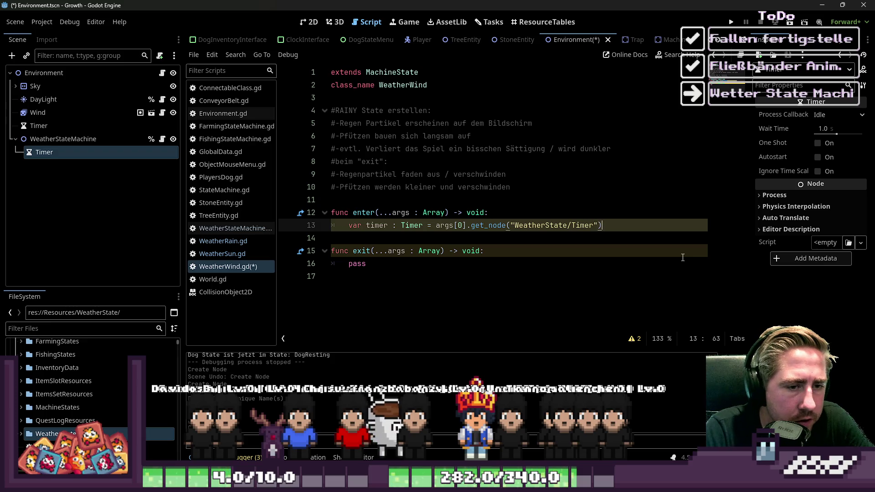
key("Return")
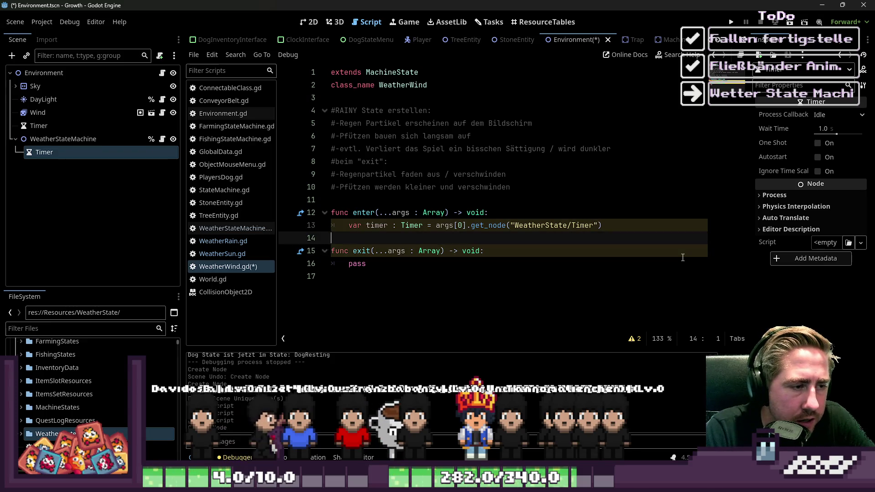
key("BackSpace")
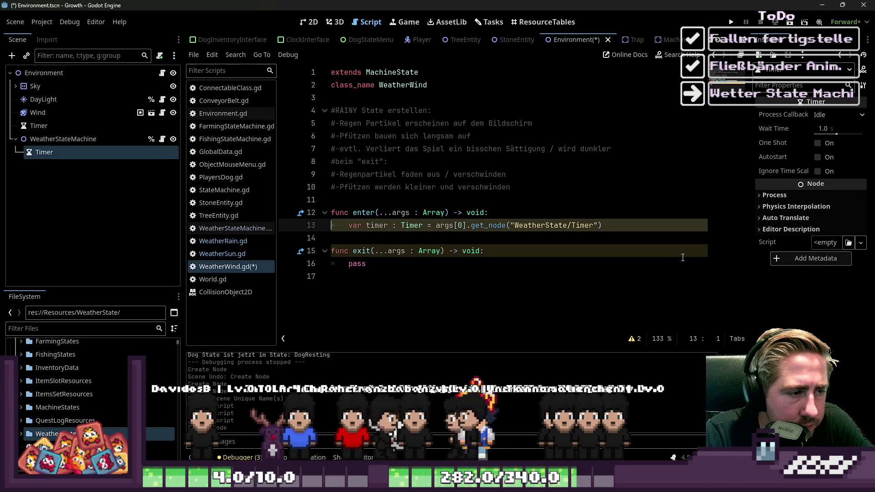
key("Down")
key("Down")
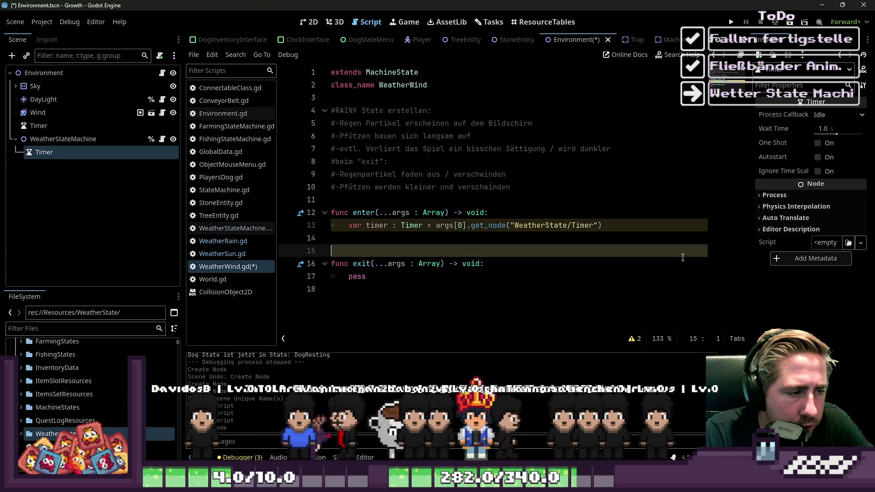
Add a rain_start() call on a new indented line inside enter()
key("Up")
key("Up")
key("End")
key("Return")
type("timer.")
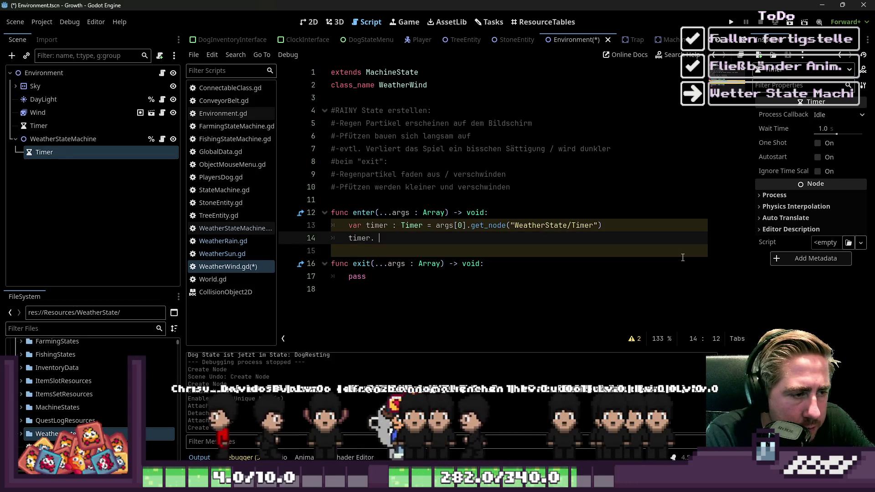
type("start")
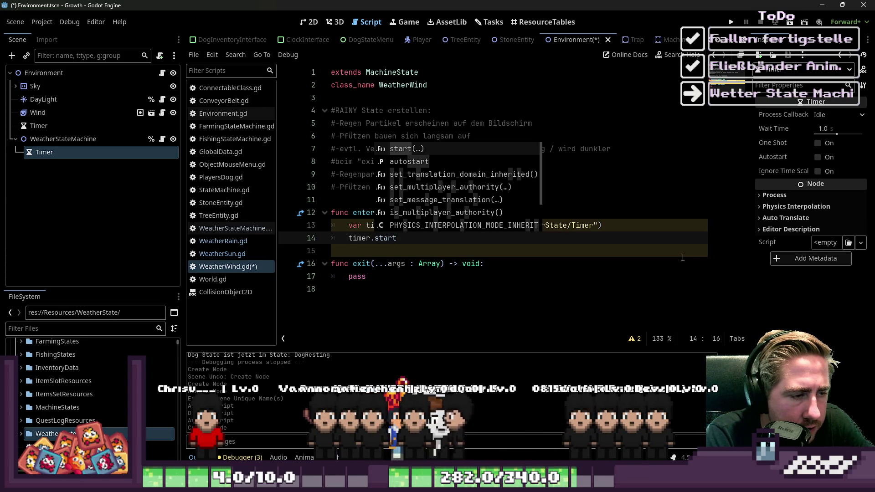
key("BackSpace")
key("BackSpace")
key("BackSpace")
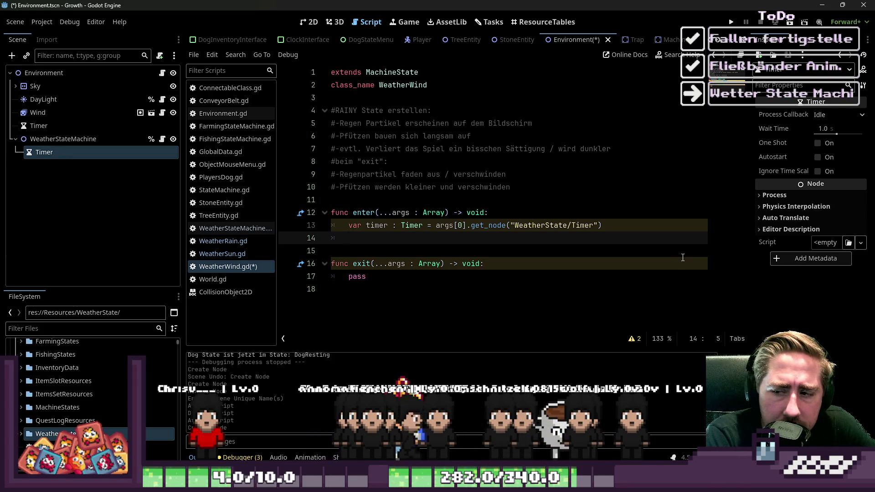
key("BackSpace")
key("BackSpace")
key("BackSpace")
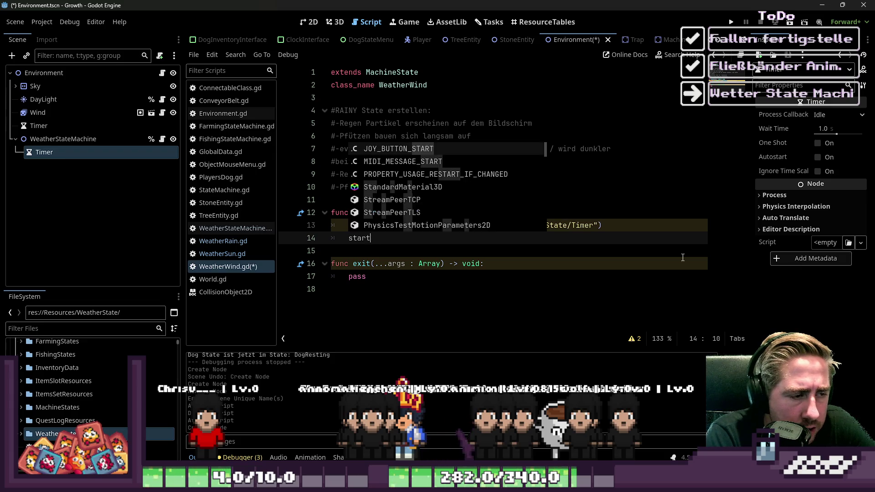
type("_st")
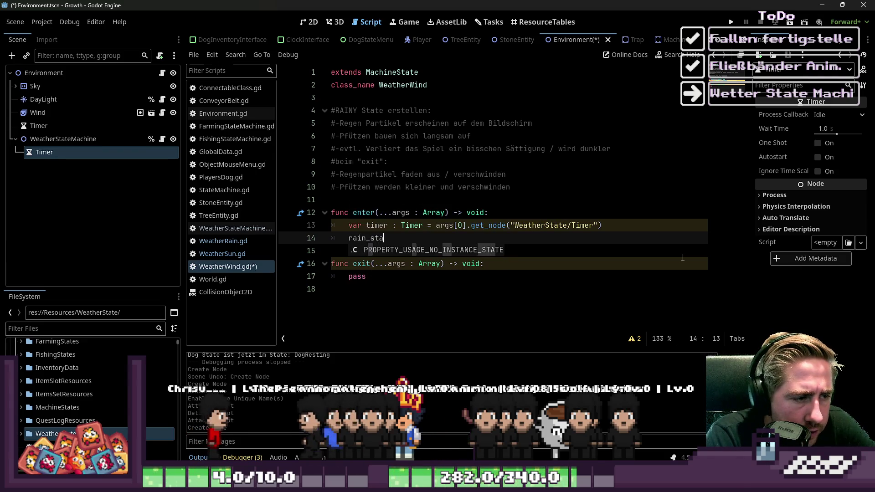
key("Return")
key("Return")
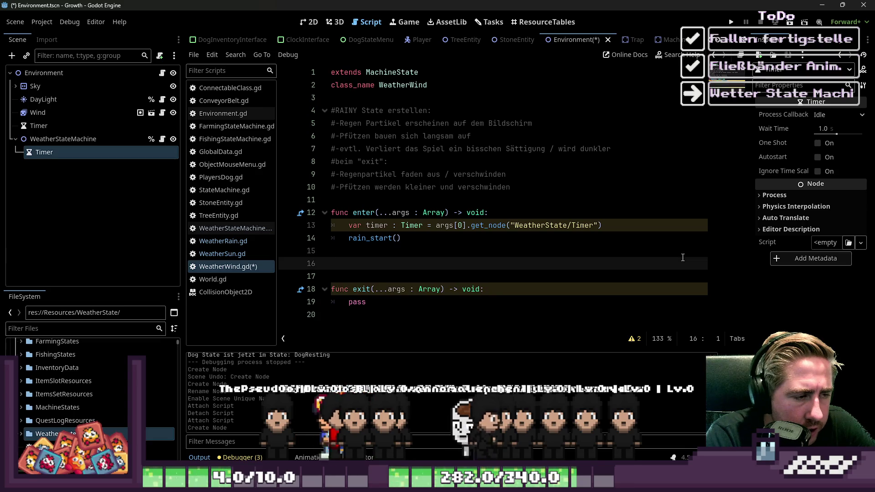
Below rain_start(), start the timer with timer.start(randi_range(120,240))
key("Up")
key("Tab")
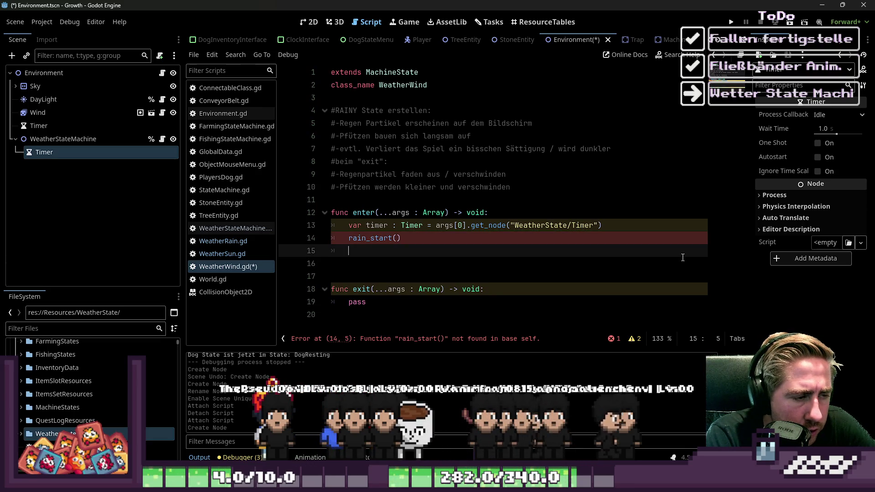
key("Up")
key("Down")
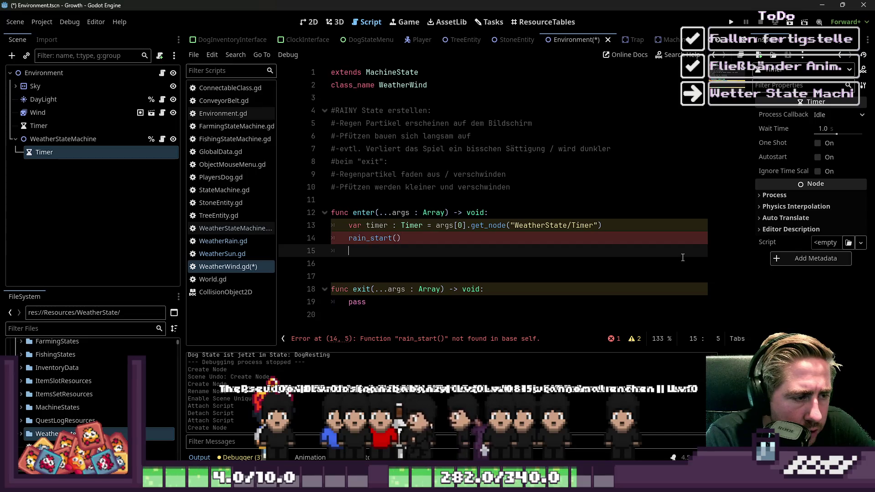
type("timer.start(")
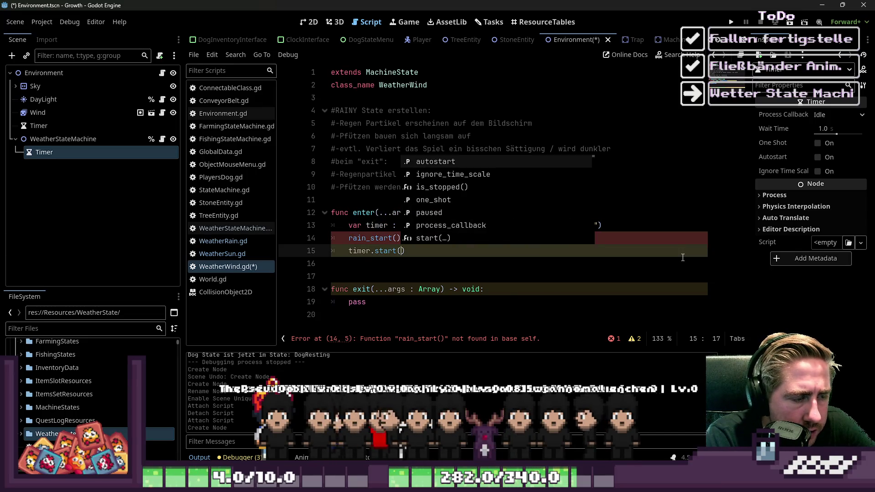
key("Return")
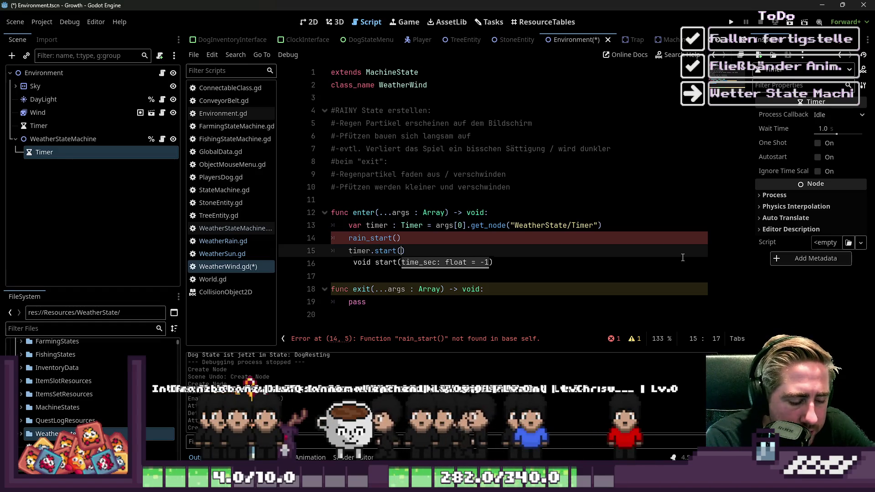
type("randi")
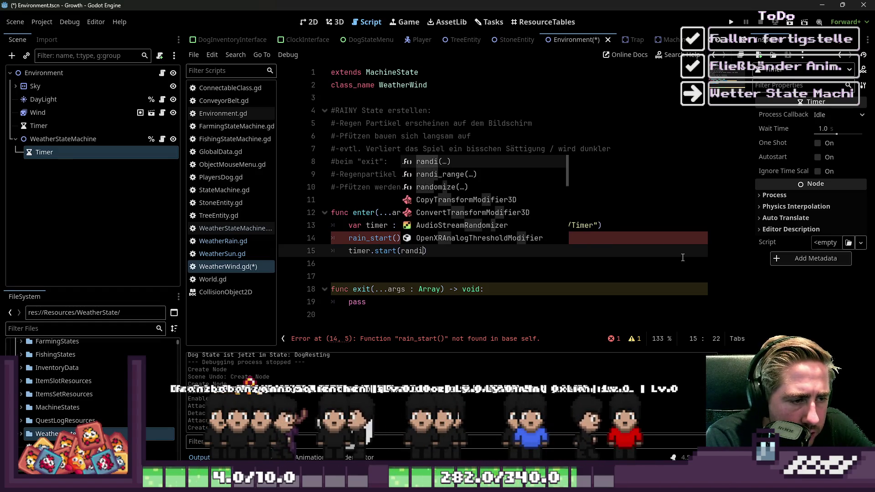
type("_range(300,")
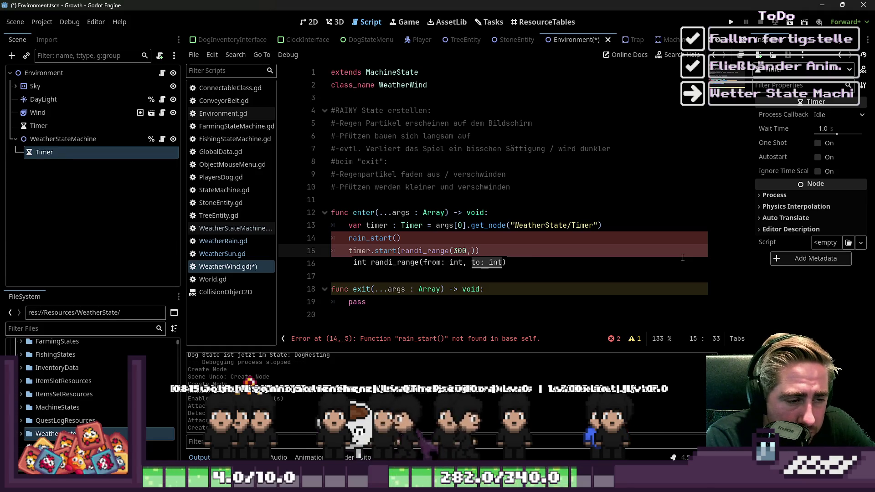
key("BackSpace")
key("BackSpace")
type("600")
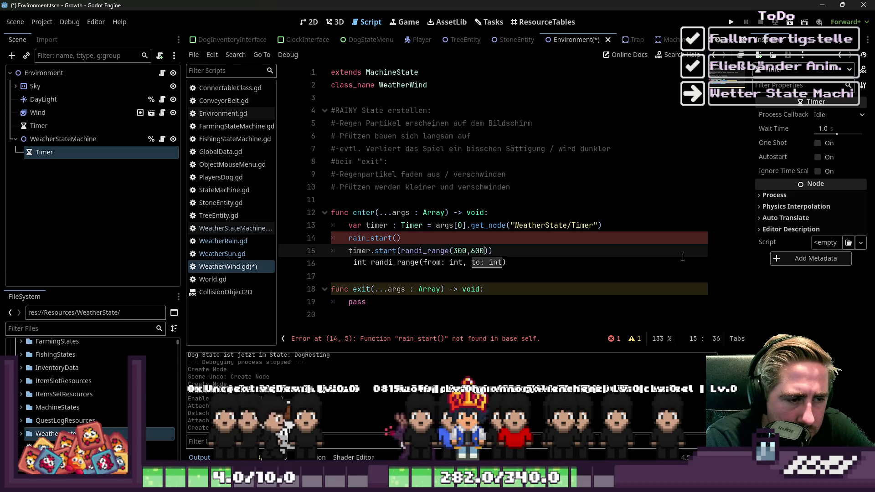
type(")")
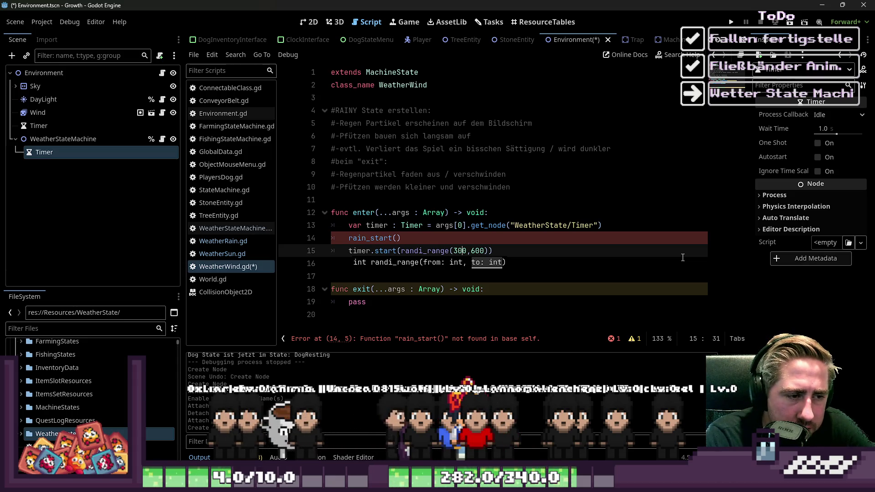
key("Left")
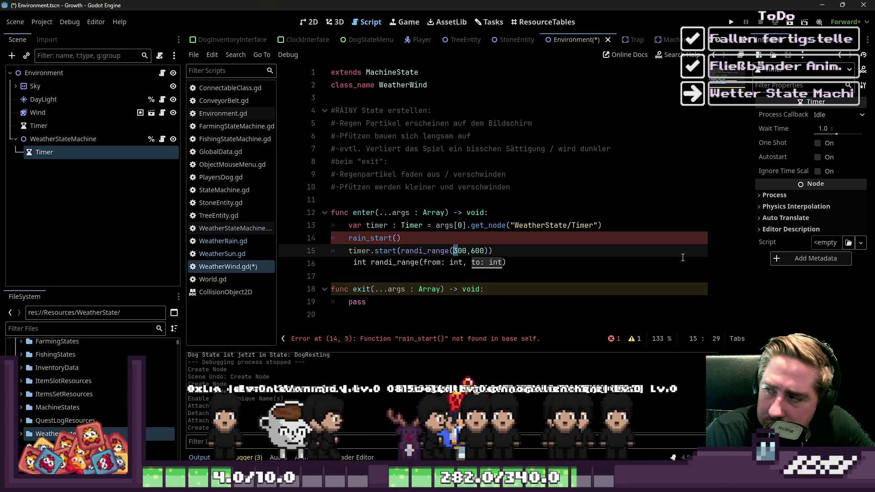
key("Delete")
type("1")
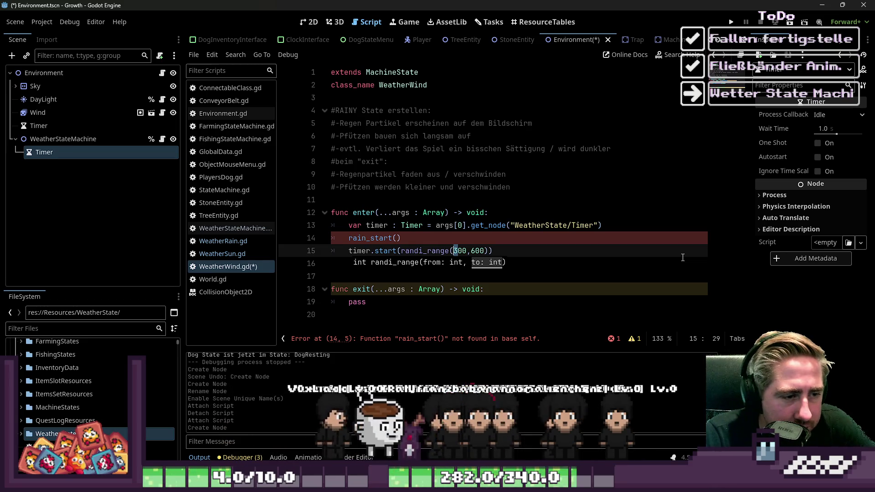
key("Delete")
type("2")
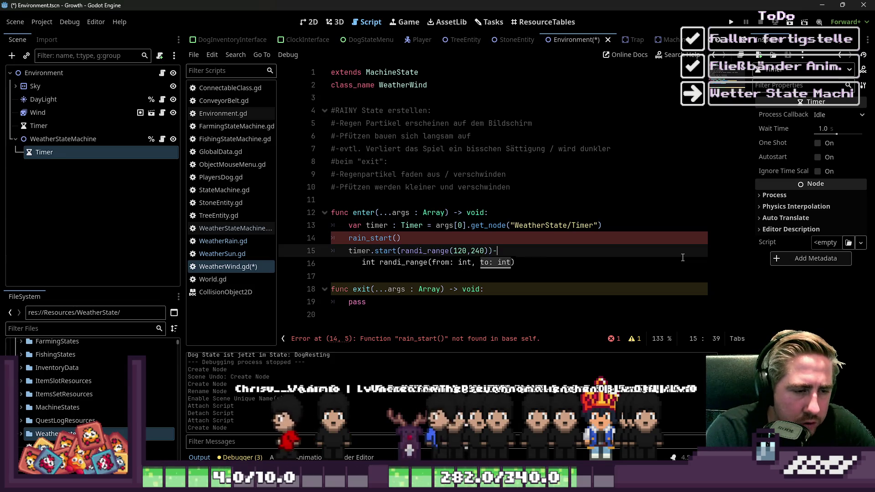
Add an await timer.timeout line after the timer start call and remove extra empty lines
key("BackSpace")
key("Return")
type("wait")
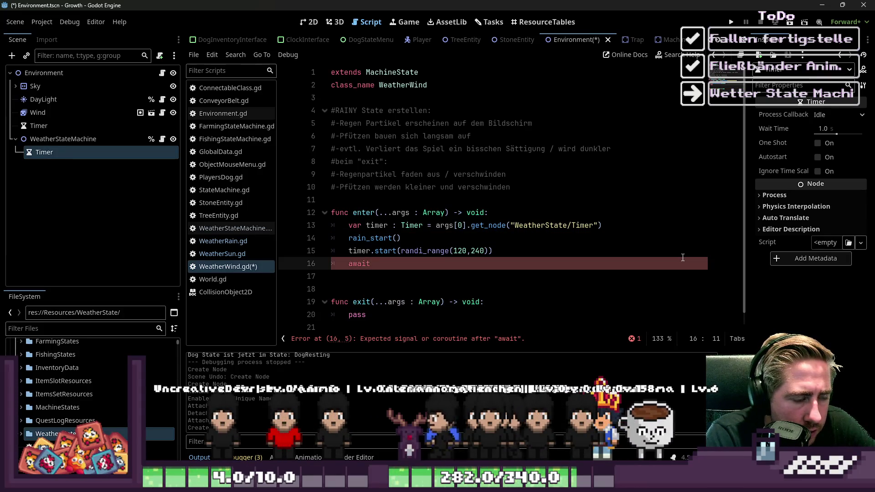
type(" timer.timeout")
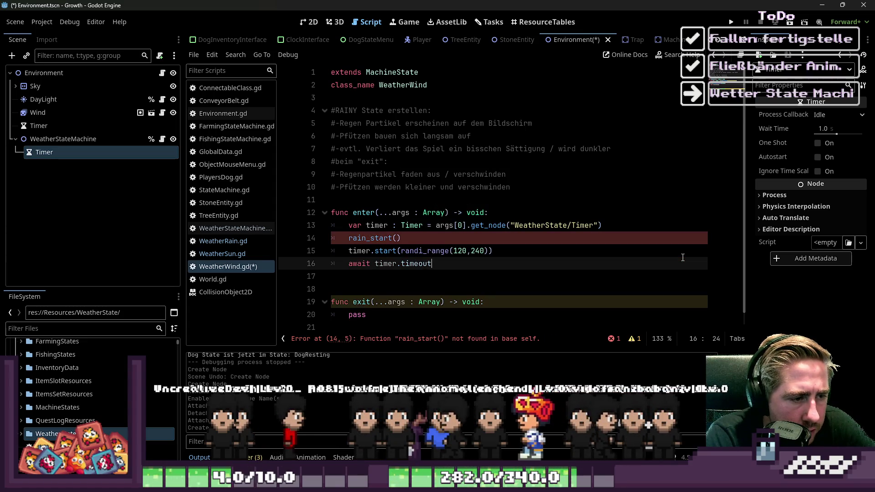
key("Return")
key("BackSpace")
key("Return")
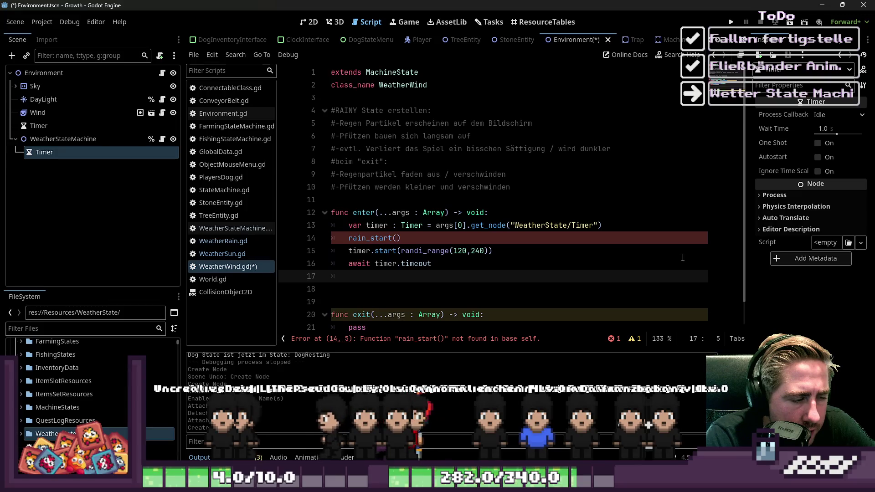
key("BackSpace")
key("BackSpace")
key("Up")
key("Up")
key("Down")
key("Down")
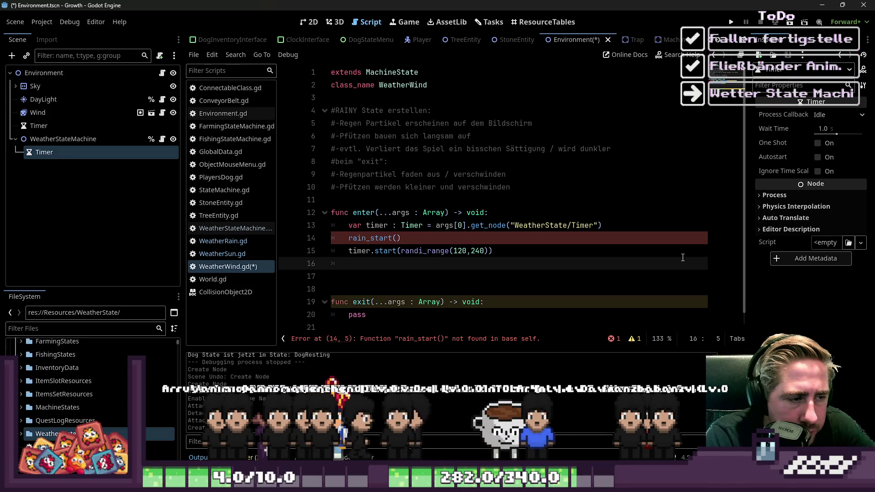
key("BackSpace")
key("BackSpace")
key("Up")
Define func rain_start() -> void: with a pass body, separated from enter() by blank lines
key("Down")
key("Down")
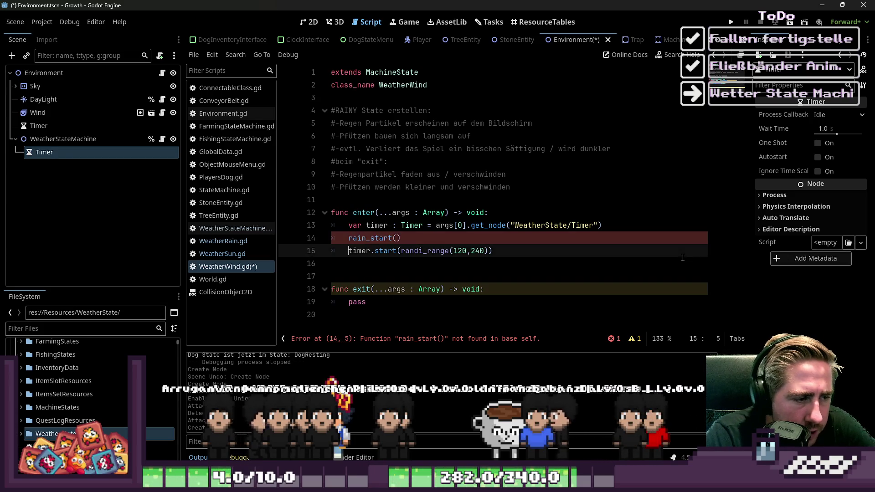
key("Return")
type("func rain_start() -")
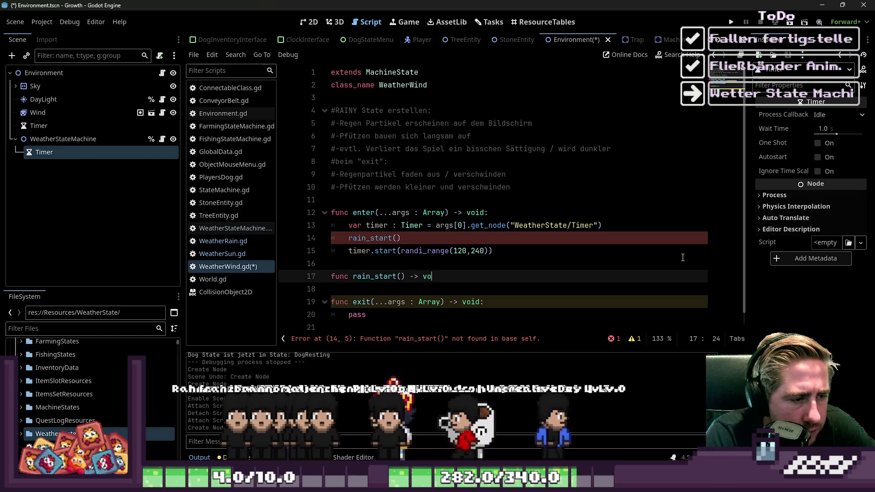
type("> void:")
key("Return")
type("pass")
key("Up")
key("Up")
key("Up")
key("Up")
key("End")
key("shift+Home")
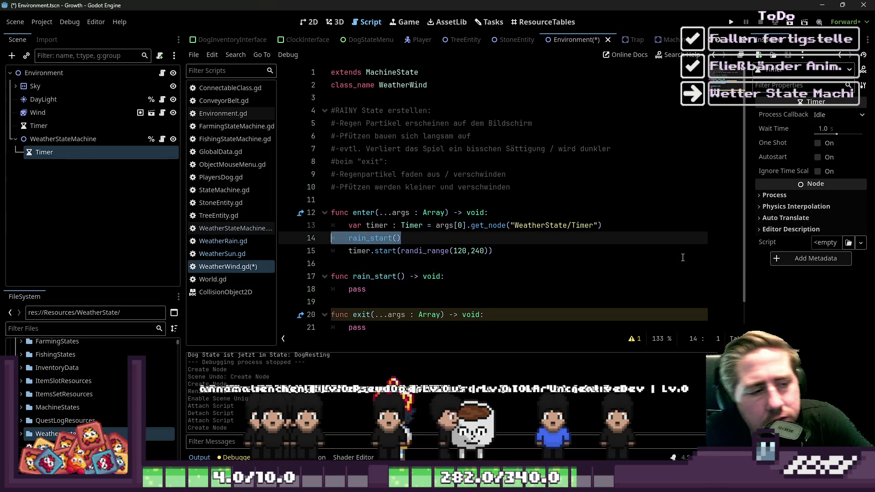
key("Down")
key("Down")
key("Down")
key("Up")
key("Up")
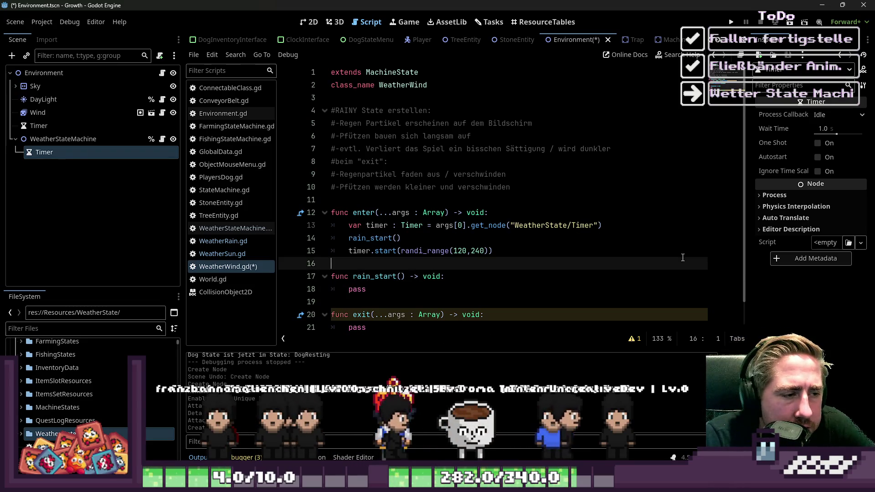
key("Return")
key("Return")
key("Up")
key("Up")
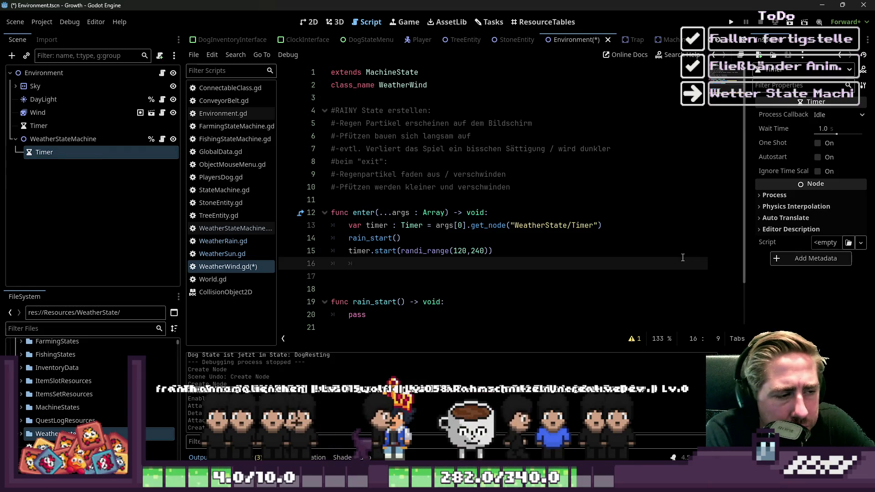
key("BackSpace")
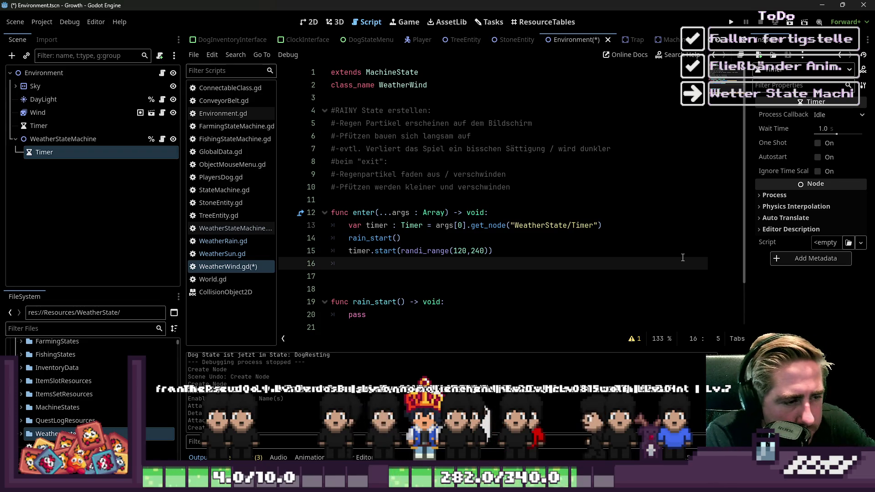
Add func change_weather() -> void: with a pass body between enter() and rain_start()
type("chang")
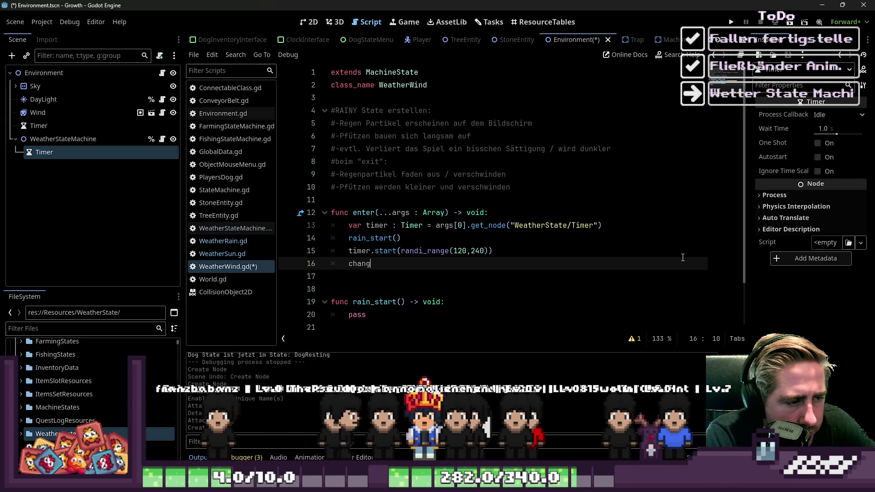
key("BackSpace")
key("BackSpace")
key("BackSpace")
key("BackSpace")
key("Down")
key("Up")
key("Down")
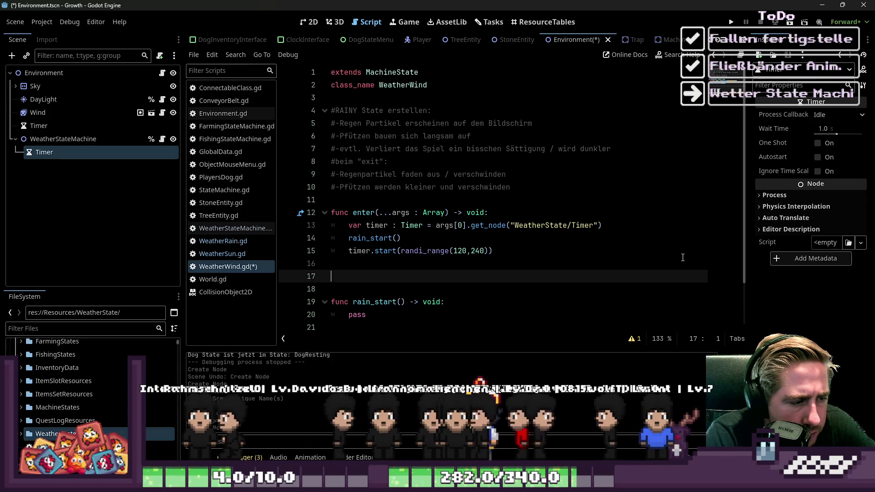
type("func c")
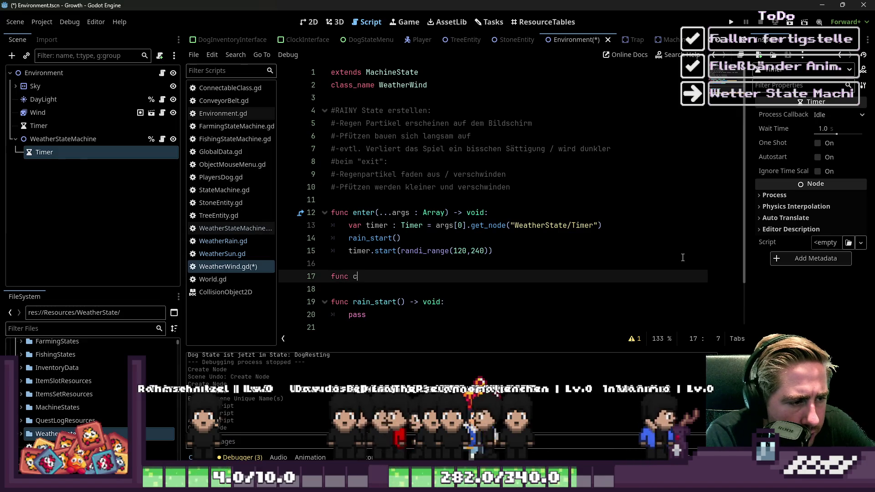
type("hange_weather(")
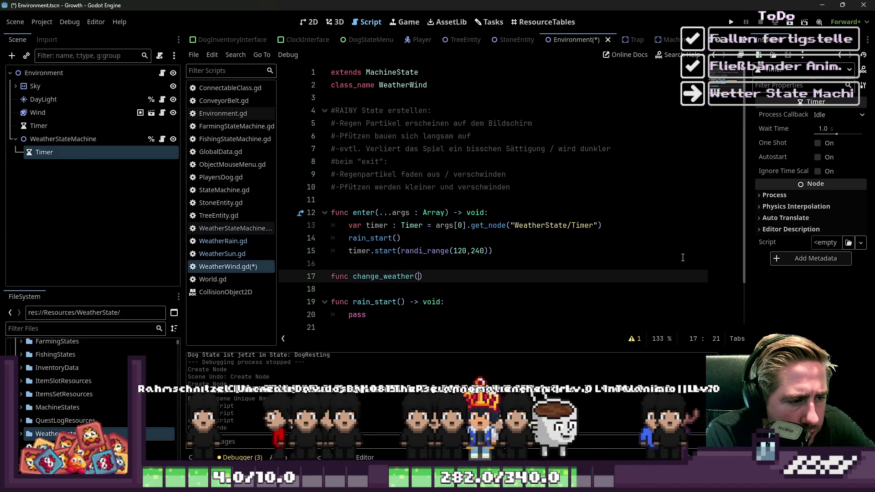
type(") -> void:p")
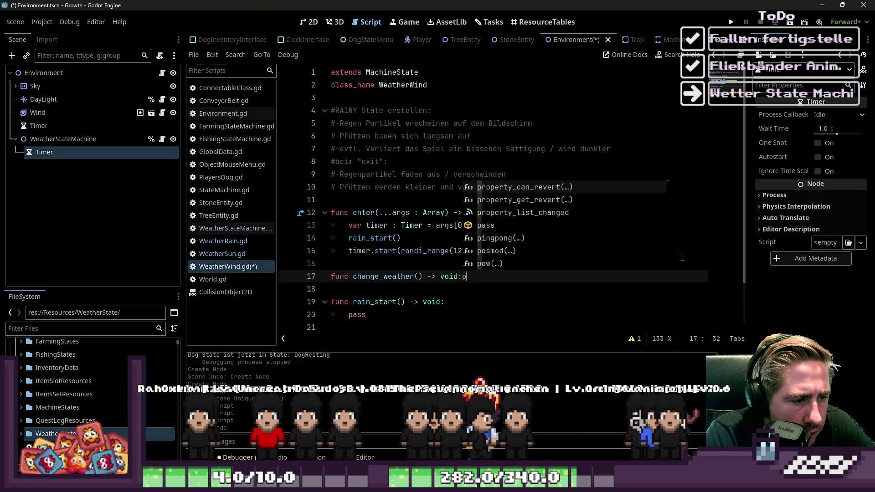
key("Return")
type("pass")
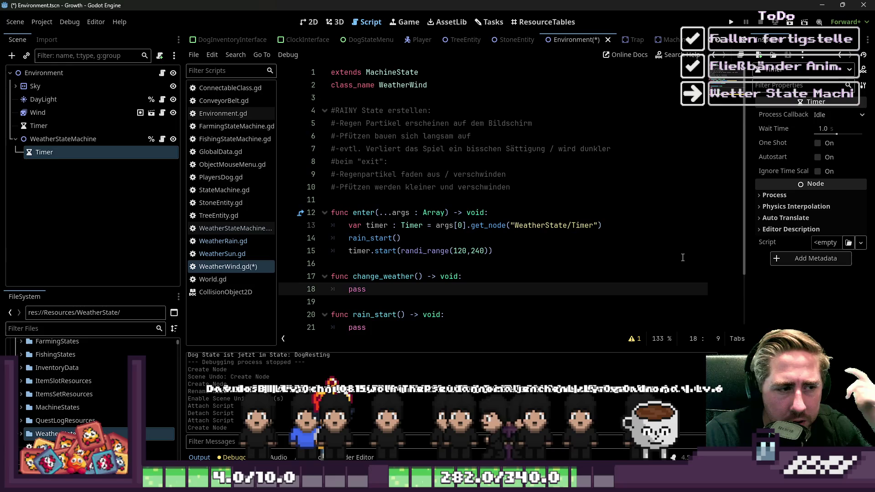
Cut the RAINY comments and rain functions out of WeatherWind.gd and save it
double_click(409, 84)
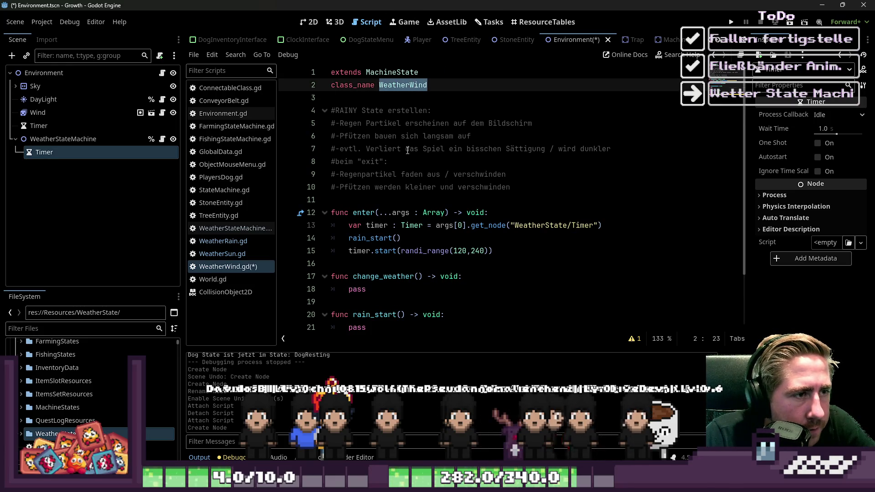
scroll(418, 304, "down", 2)
mouse_move(407, 328)
left_mouse_down()
mouse_move(392, 155)
mouse_move(331, 110)
left_mouse_up()
key("BackSpace")
key("BackSpace")
key("BackSpace")
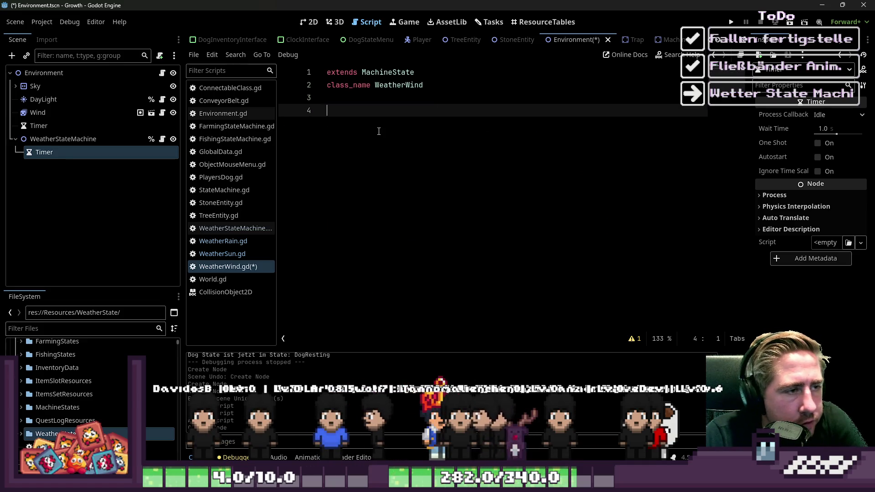
key("ctrl+s")
Paste the rain code into WeatherRain.gd, add a leading blank line, and save
left_click(223, 241)
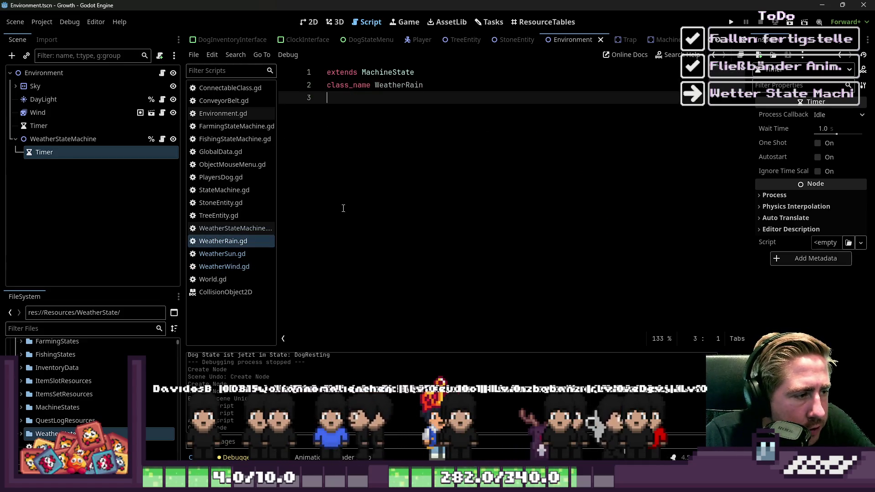
type("#RAINY State erstellen: #Regen Partikel erscheinen auf dem Bildschirm #Pfützen bauen sich langsam auf #evtl. Verliert das Spiel ein bisschen Sättigung / wird dunkler #beim \"exit\": #Regenpartikel faden aus / verschwinden #Pfützen werden kleiner und verschwinden  func enter(...args : Array) -> void: \tvar timer : Timer = args[0].get_node(\"WeatherState/Timer\") \train_start() \ttimer.start(randi_range(120,240))  func change_weather() -> void: \tpass  func rain_start() -> void: \tpass  func exit(...args : Array) -> void: \tpass")
key("ctrl+Home")
key("Down")
key("Down")
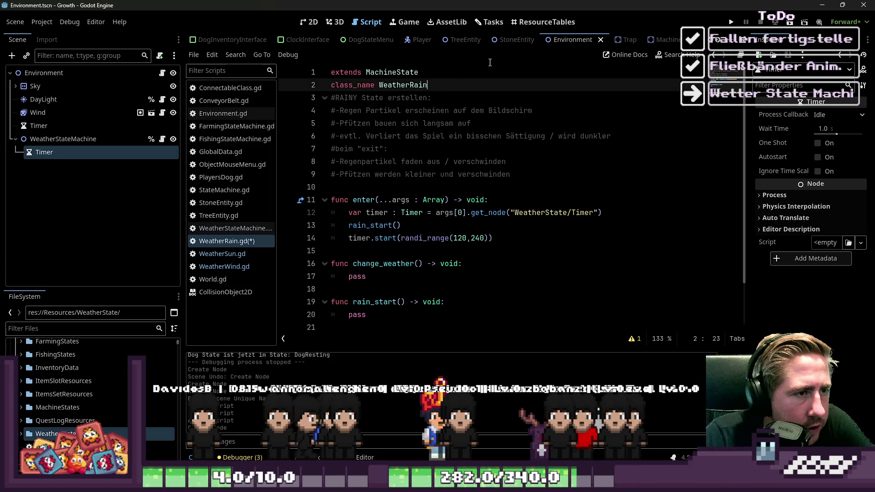
key("Return")
key("ctrl+s")
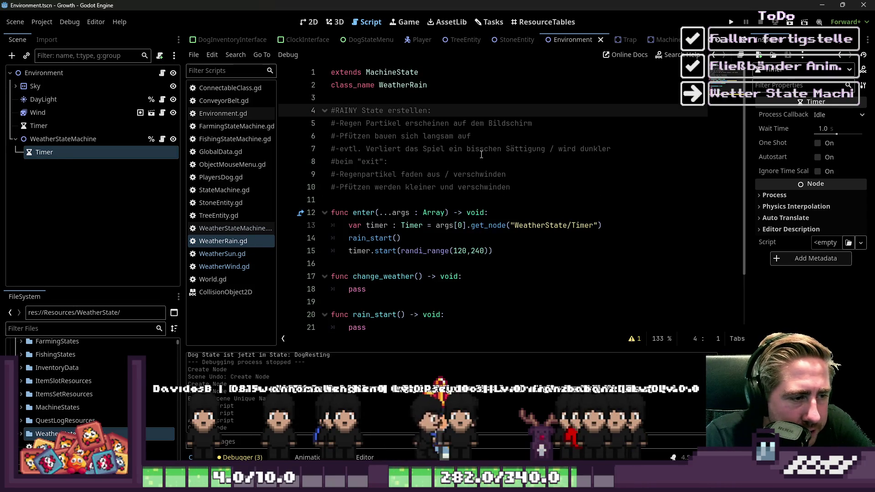
Open an indented empty line above timer.start inside enter() in WeatherRain.gd
scroll(456, 182, "down", 2)
left_click(376, 184)
key("Up")
left_click(518, 188)
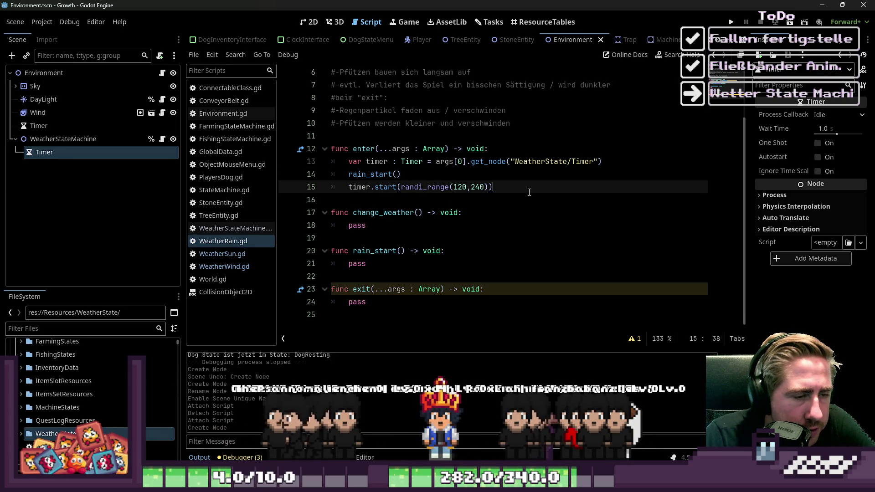
key("Delete")
key("Return")
key("Return")
key("BackSpace")
key("BackSpace")
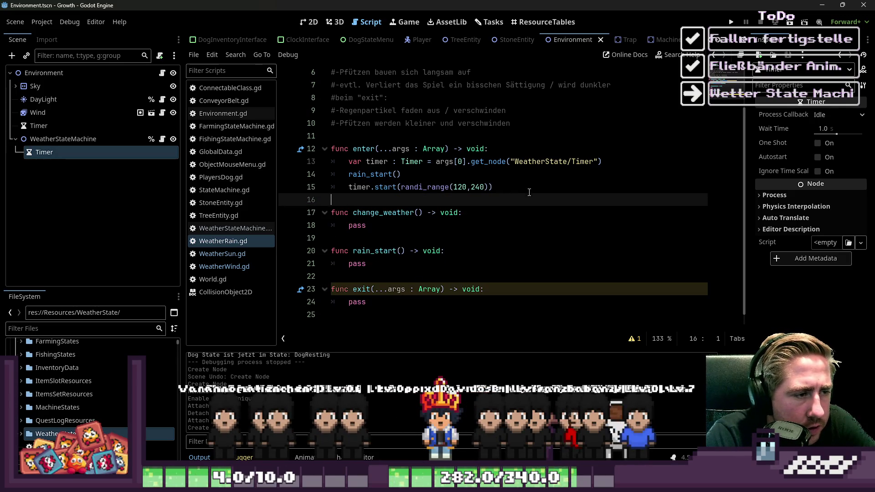
key("Return")
key("Up")
key("Up")
key("Return")
key("Up")
key("Tab")
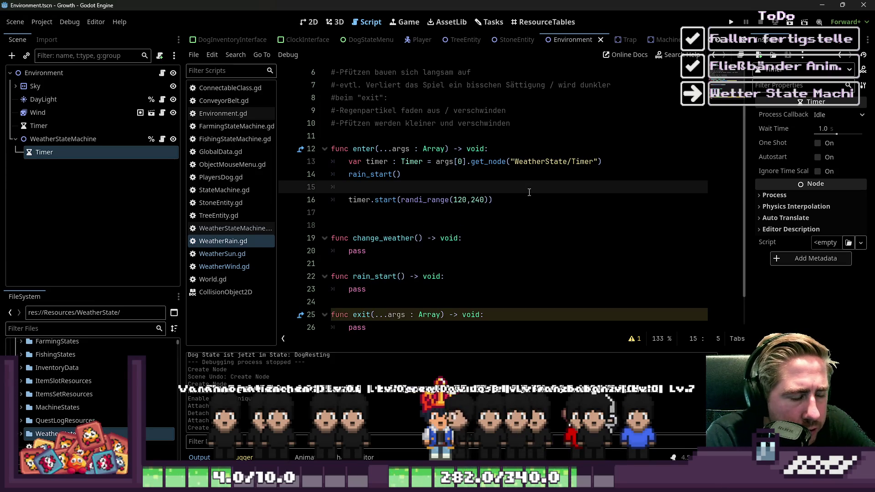
Write timer.timeout.connect(change_weather.bind()) without quotes, then open a line below the timer lookup
type("timer.")
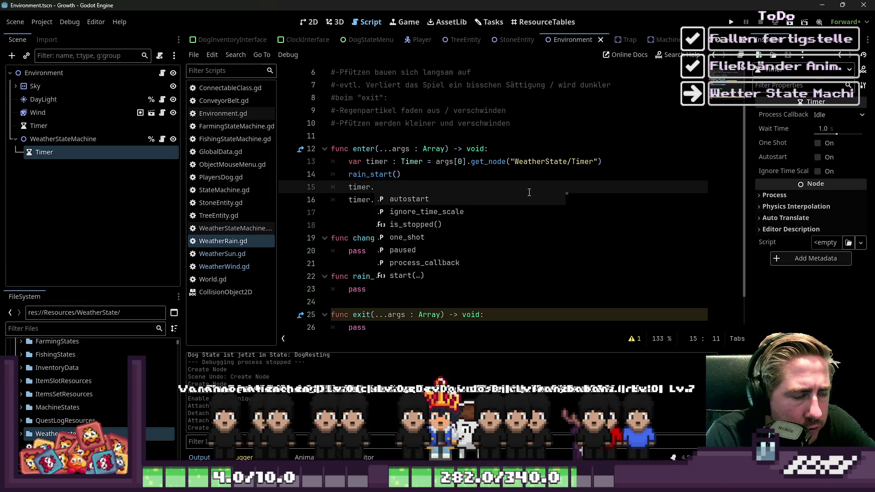
type("timeout.con")
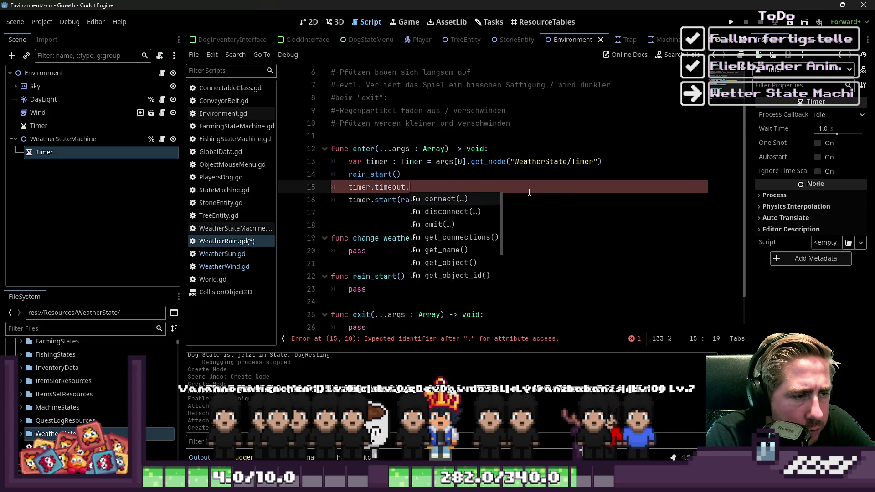
key("Return")
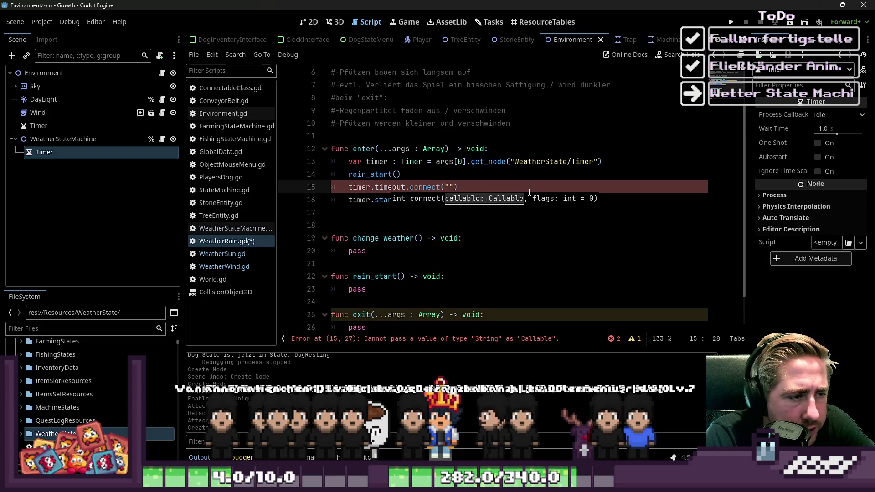
type("change_w")
type("eather")
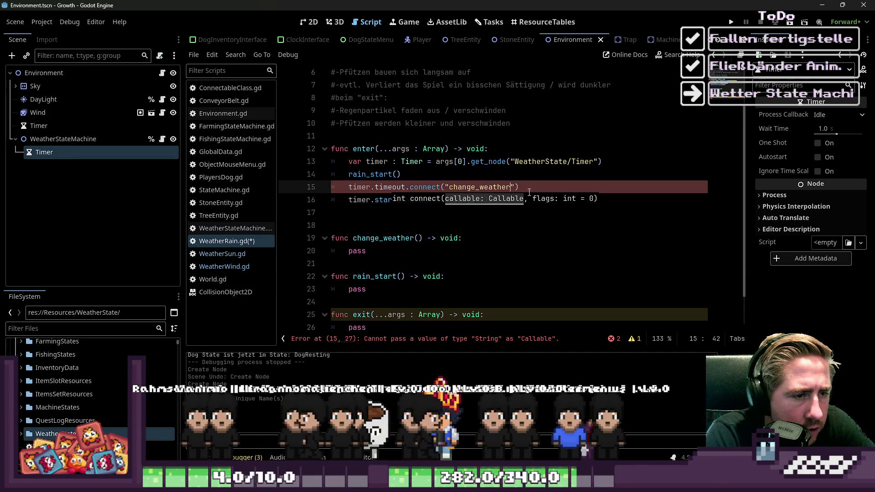
key("Right")
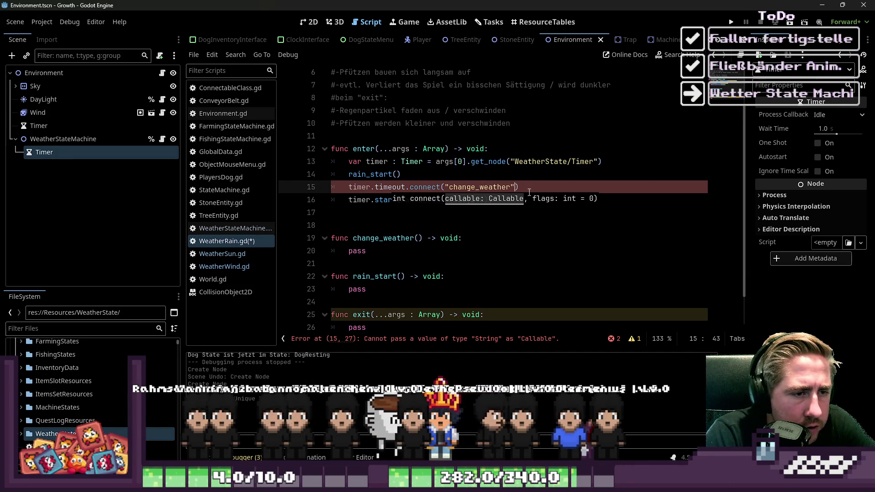
key("BackSpace")
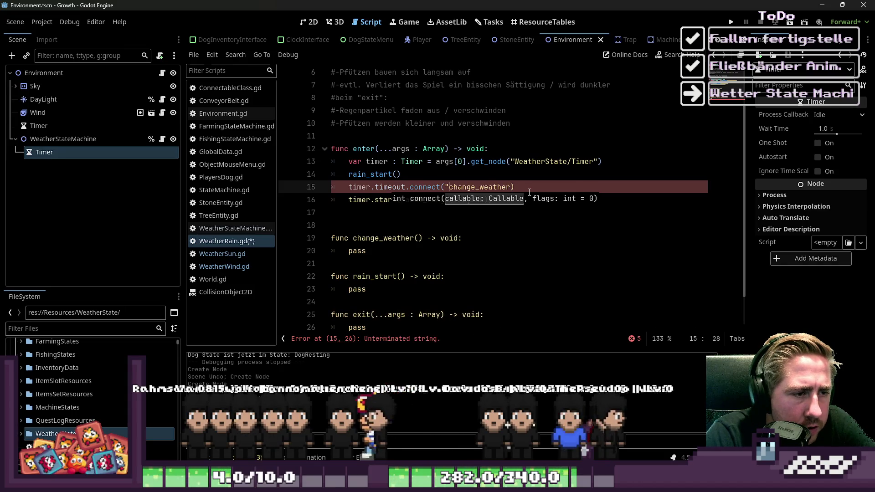
key("ctrl+Left")
key("BackSpace")
key("ctrl+Right")
type(".bind(")
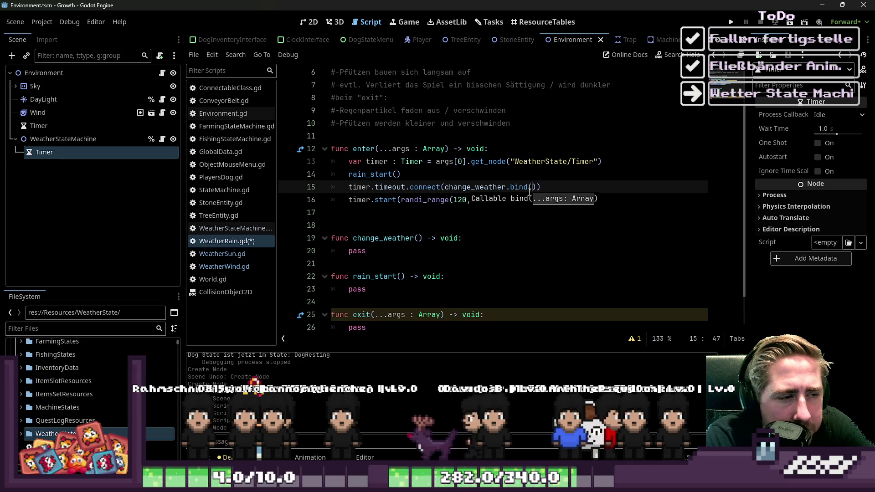
key("Up")
key("Up")
key("Up")
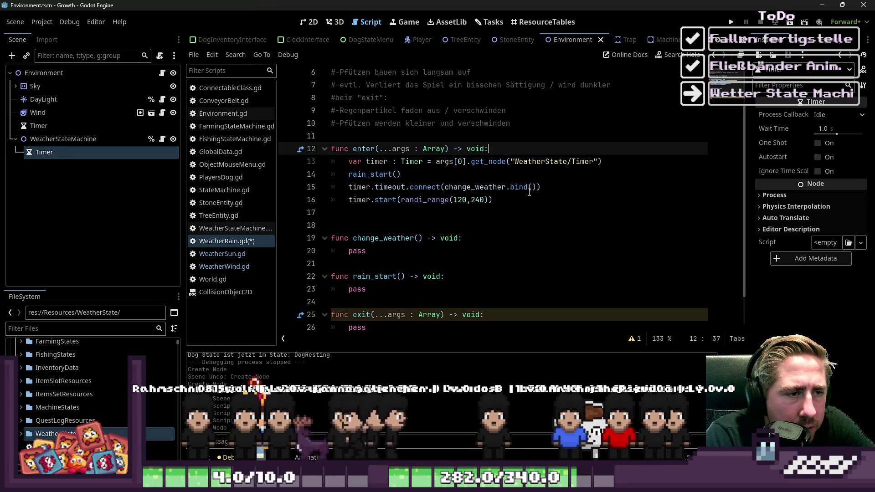
key("Down")
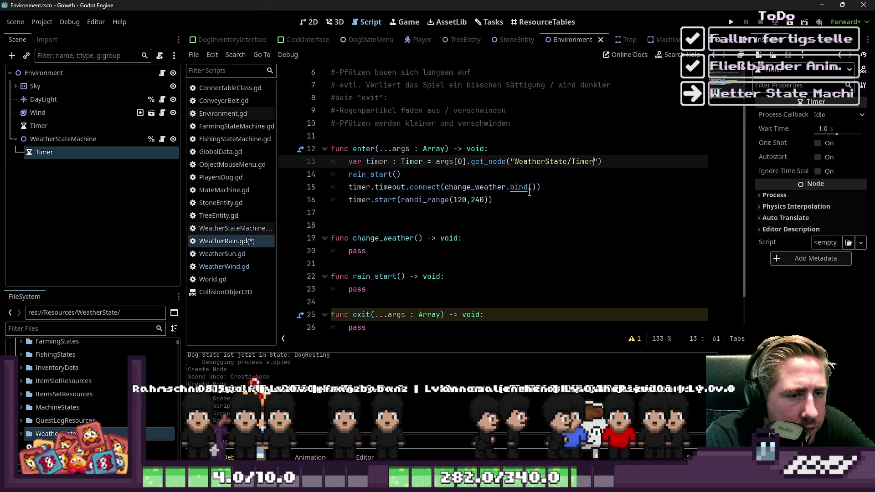
key("Return")
Declare var environment : Node2D = args[0] and move it above the timer line
type("var ")
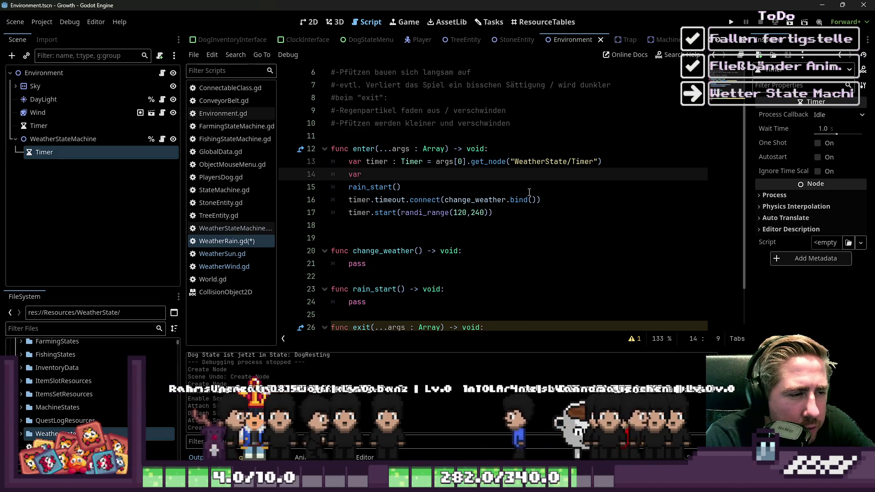
type("environme")
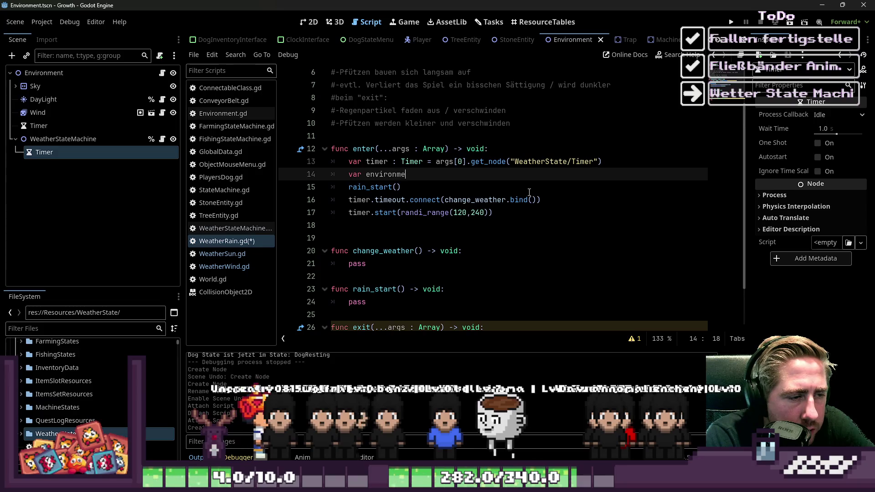
type("nt : Node2D.")
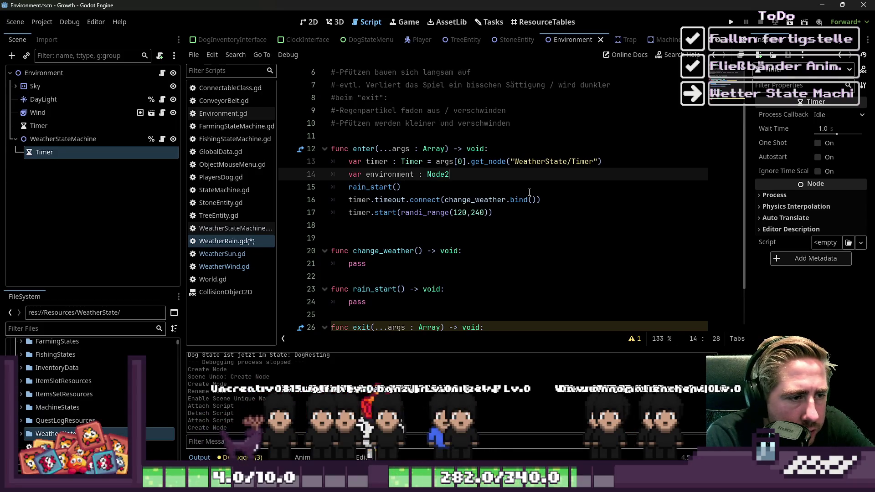
key("BackSpace")
type("= ar")
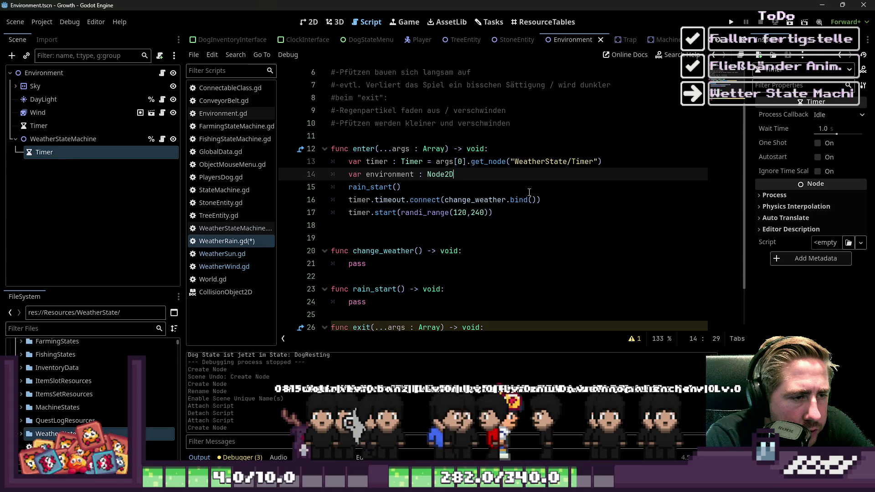
type("gs[0")
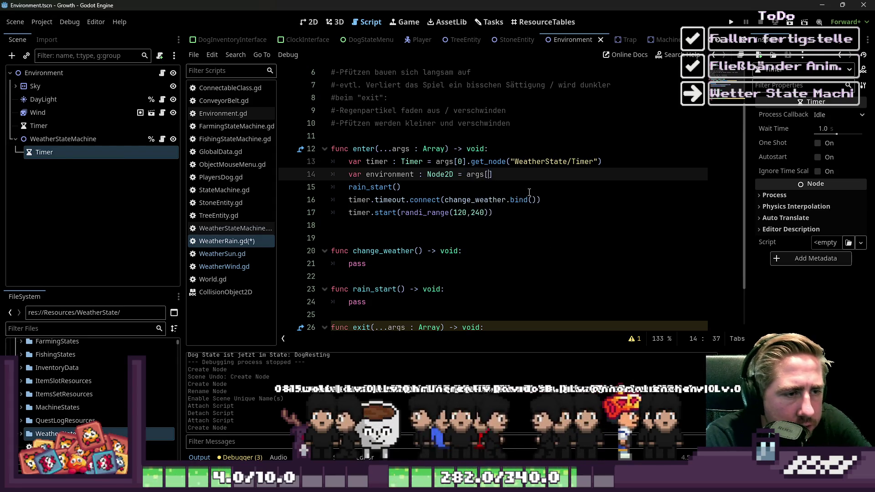
key("shift+Home")
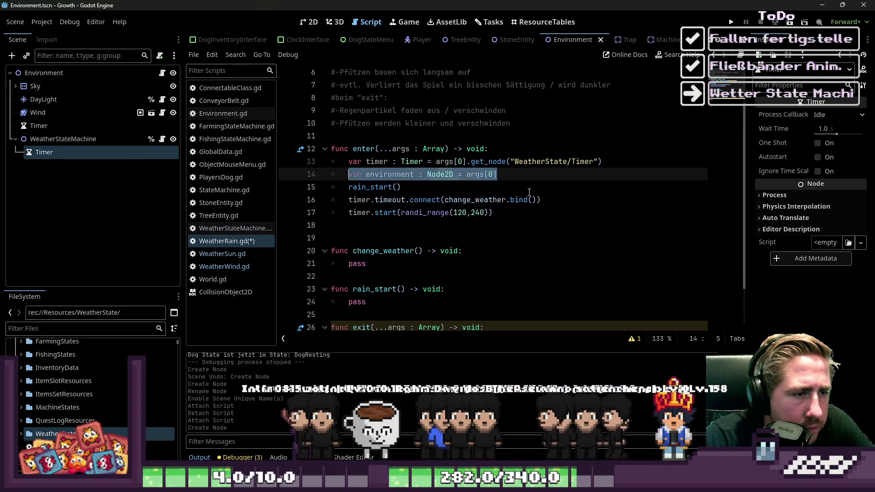
key("ctrl+x")
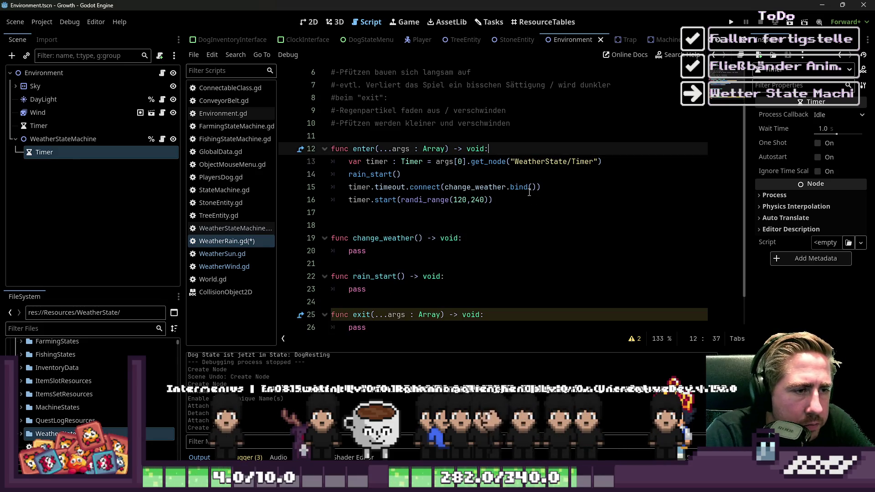
key("alt+Up")
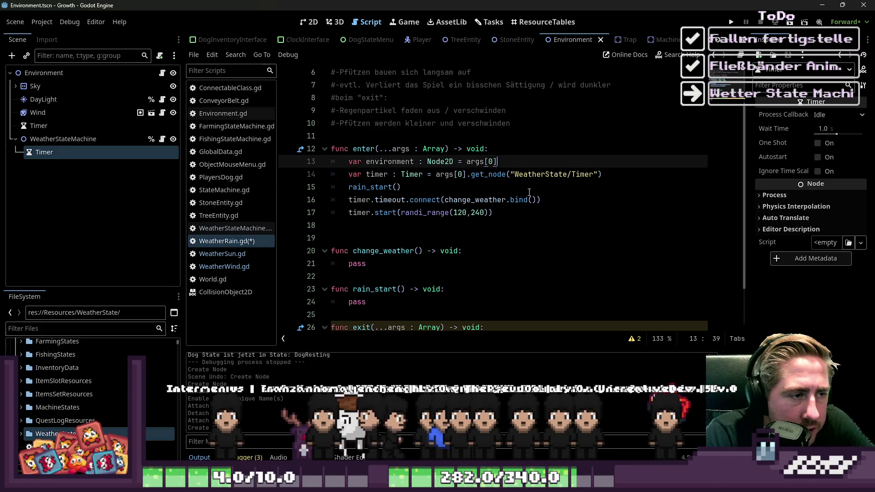
Fetch the timer from environment instead of args[0], reverting an accidental args[8] edit
key("ctrl+Left")
key("ctrl+Left")
key("ctrl+Left")
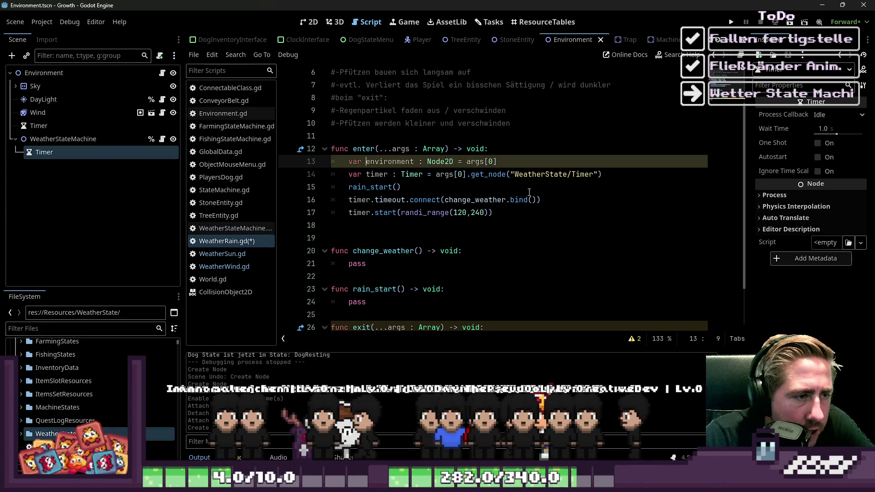
key("Down")
key("ctrl+Right")
key("ctrl+Right")
key("ctrl+Right")
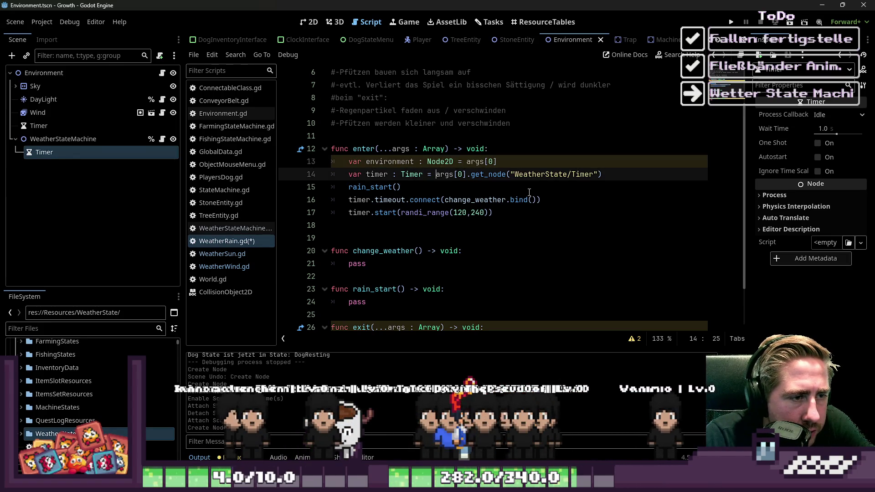
type("environment")
key("Up")
key("Up")
key("Down")
key("Down")
key("Up")
key("Up")
key("Down")
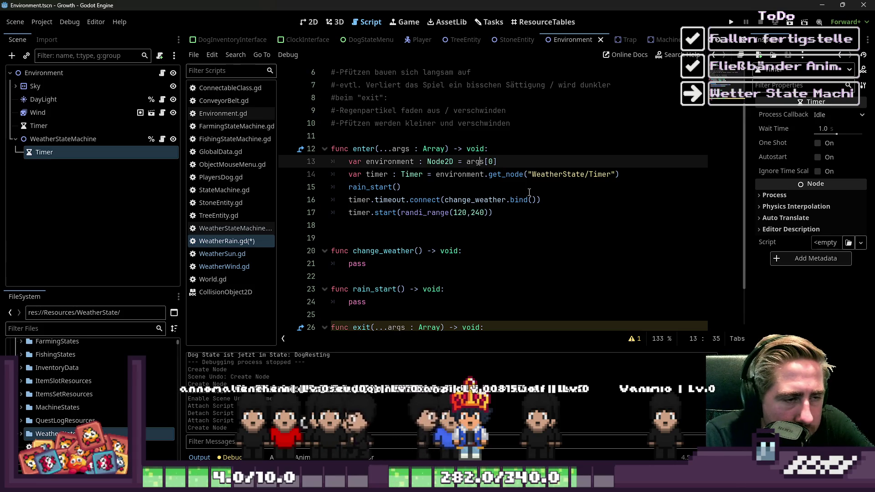
key("Delete")
type("8")
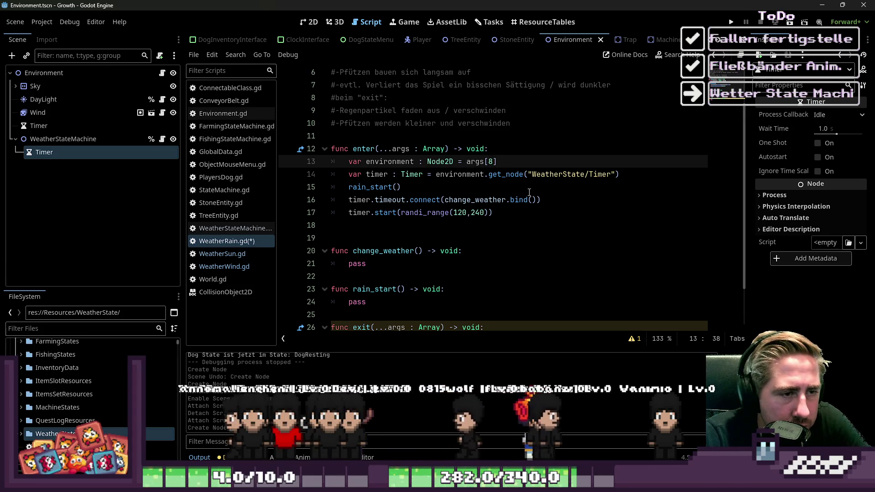
key("Up")
key("Down")
key("Home")
key("Home")
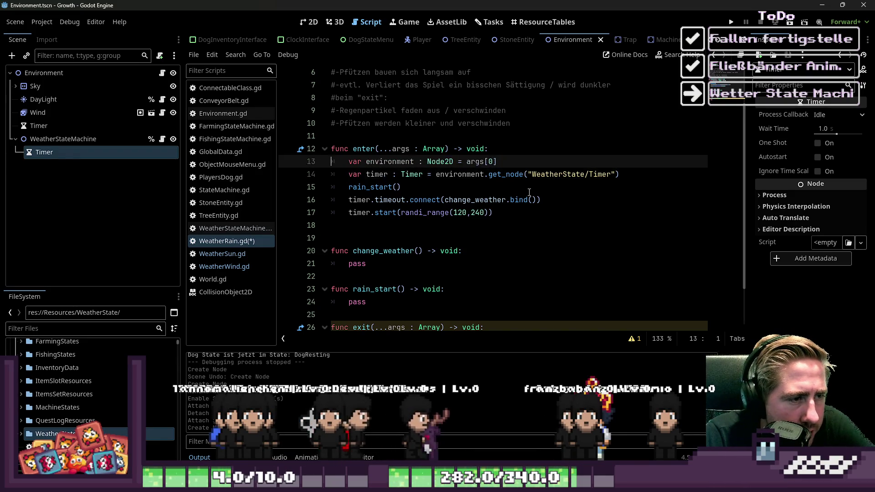
key("Up")
key("Down")
key("Down")
key("Down")
key("Down")
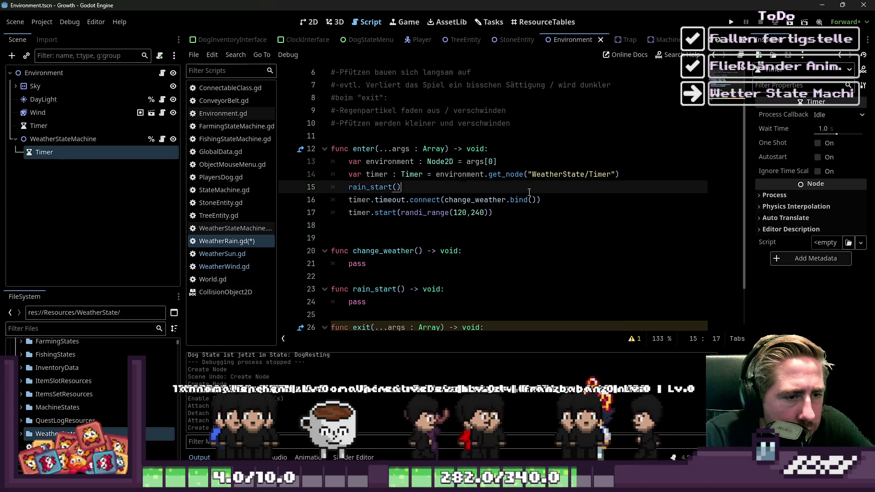
Bind environment in change_weather.bind(environment) and begin typing Environment in change_weather's signature
key("End")
key("Left")
key("Left")
key("Left")
type("environment")
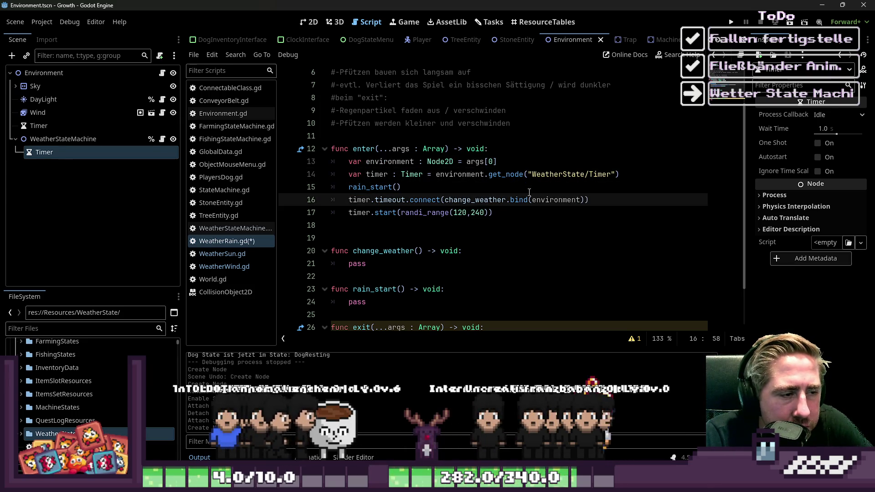
key("Down")
key("Down")
key("Down")
key("Left")
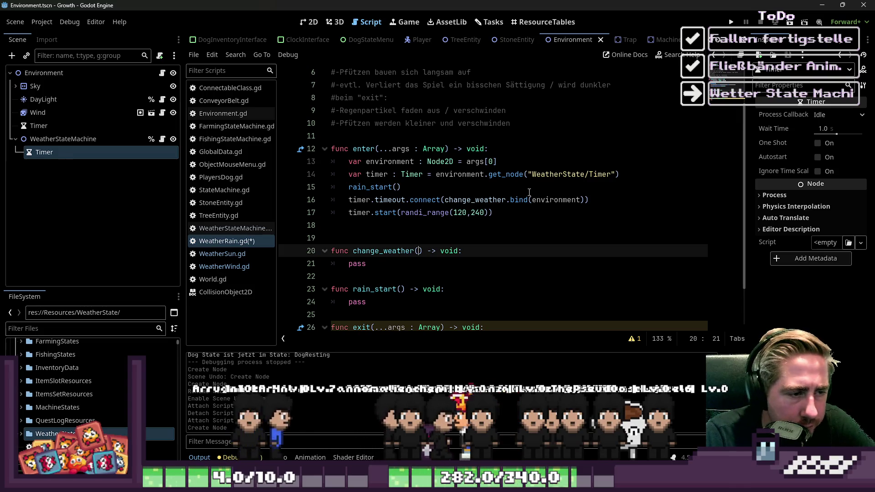
type("Environ")
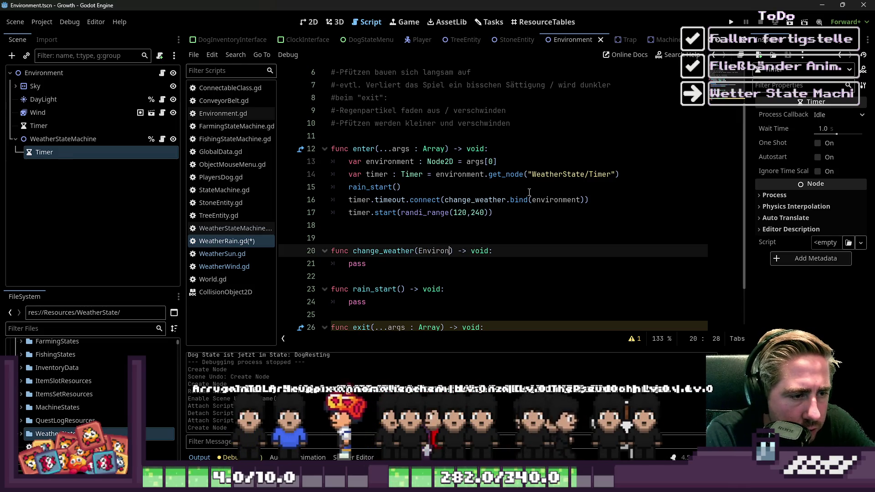
type("ment .")
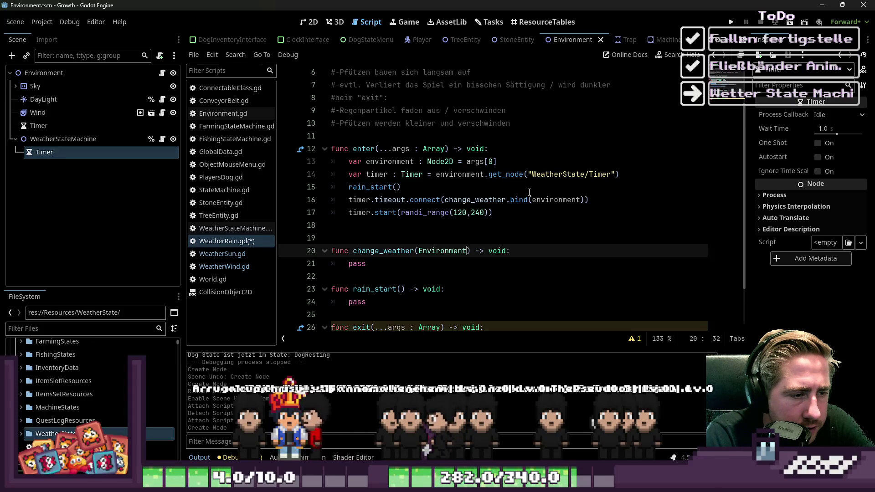
Make change_weather's parameter environment : Environment
key("BackSpace")
key("BackSpace")
key("BackSpace")
key("ctrl+shift+Left")
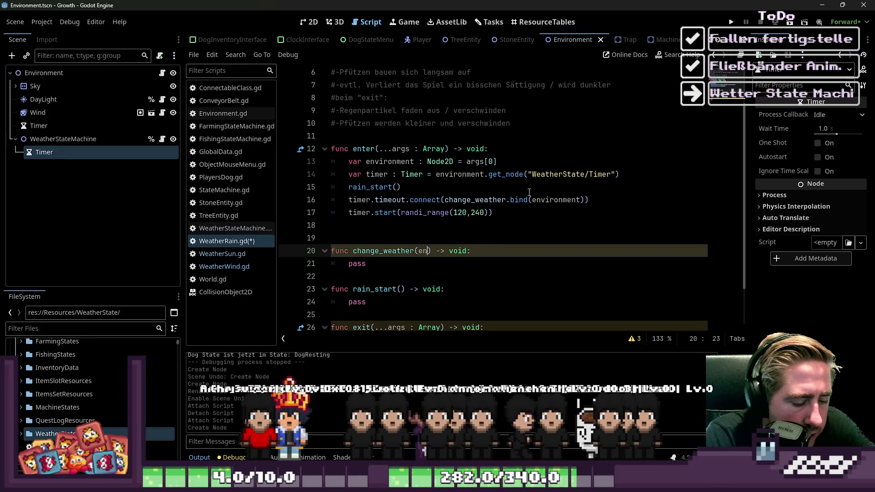
type("viron")
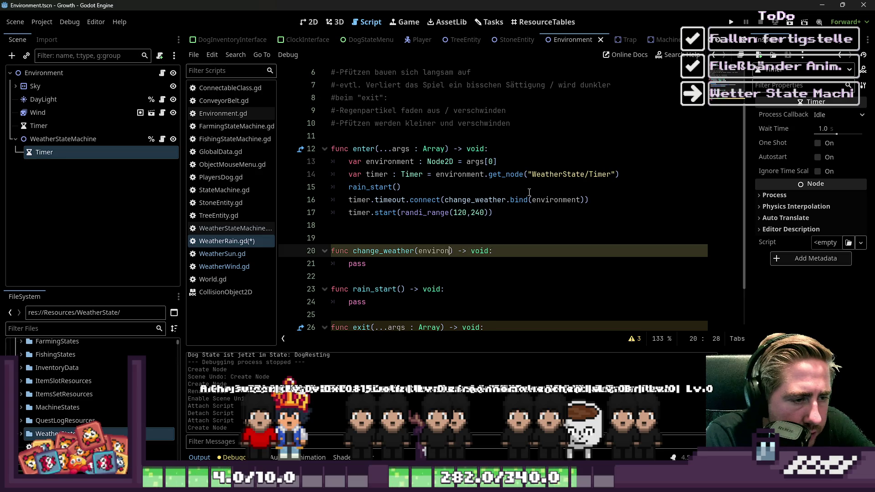
type("vironment")
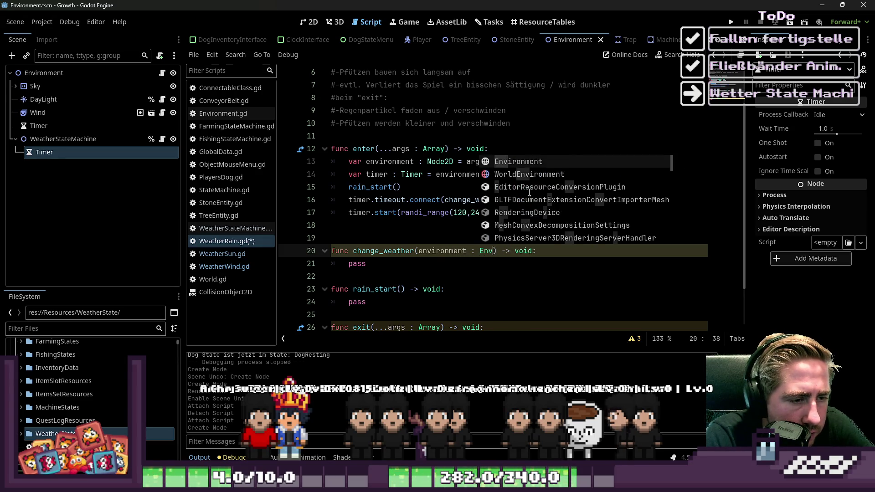
key("Escape")
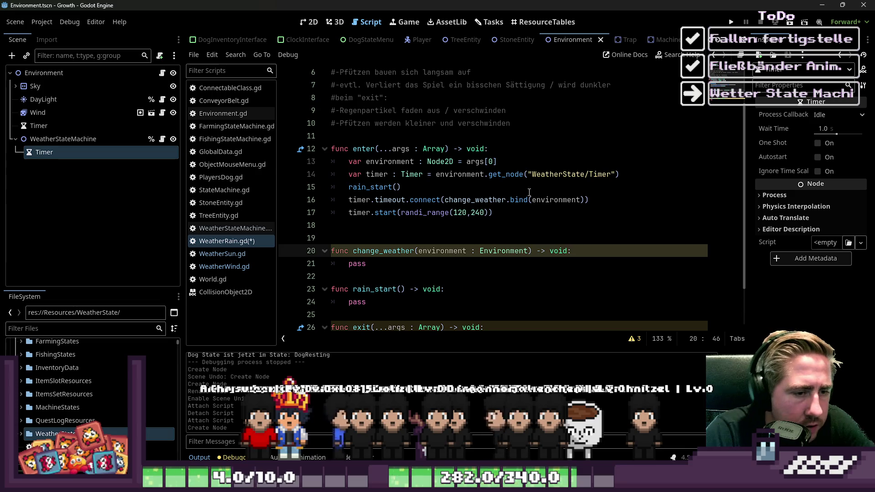
key("Up")
key("Up")
key("Up")
key("Up")
key("Up")
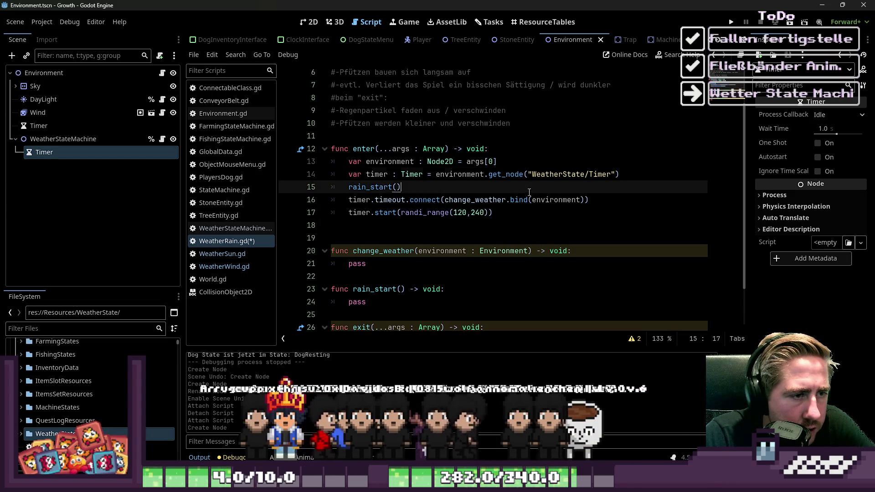
Retype the environment variable from Node2D to Environment and save WeatherRain.gd
key("ctrl+Right")
key("ctrl+Right")
key("ctrl+Right")
key("ctrl+shift+Right")
type("Enviro")
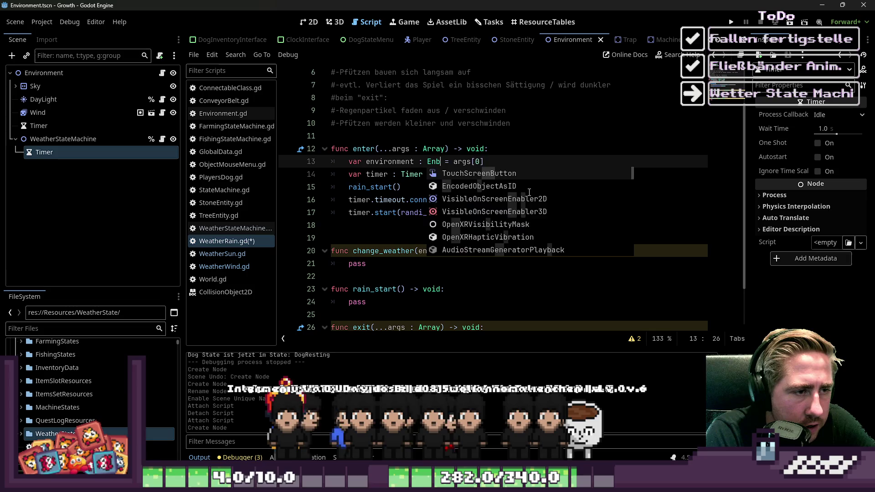
key("Return")
key("Down")
key("Down")
key("Down")
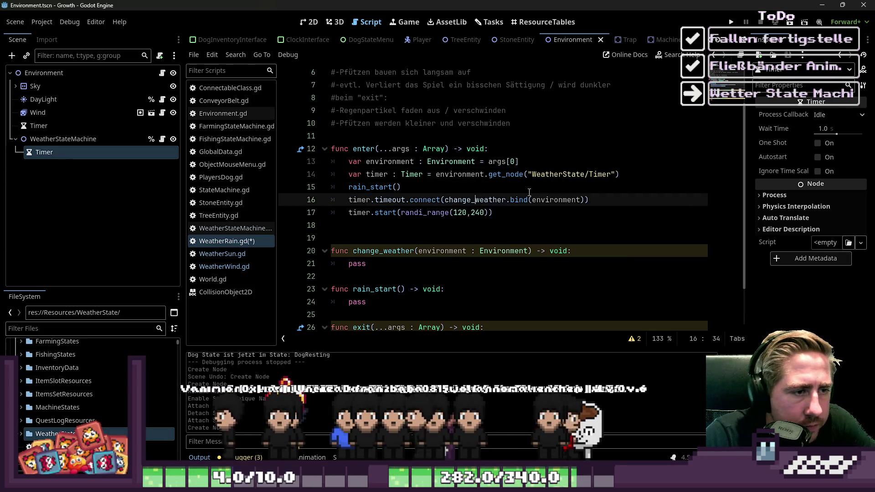
key("Up")
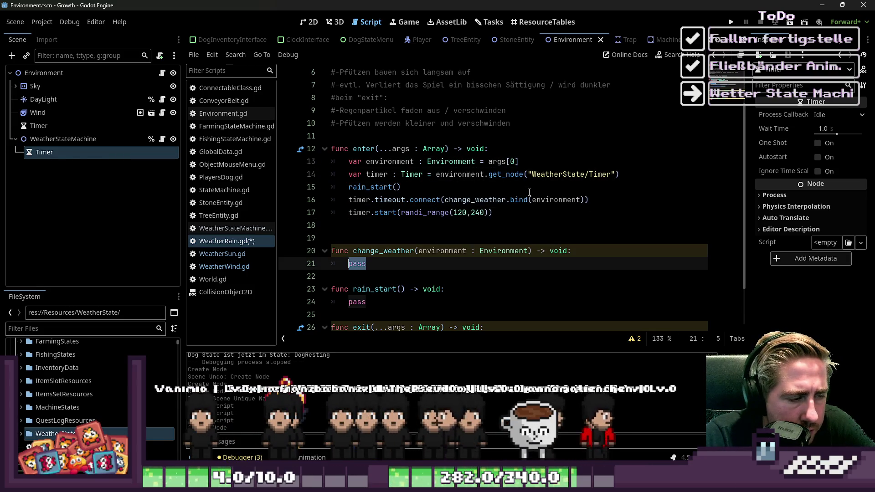
key("ctrl+s")
key("Down")
key("Down")
key("Down")
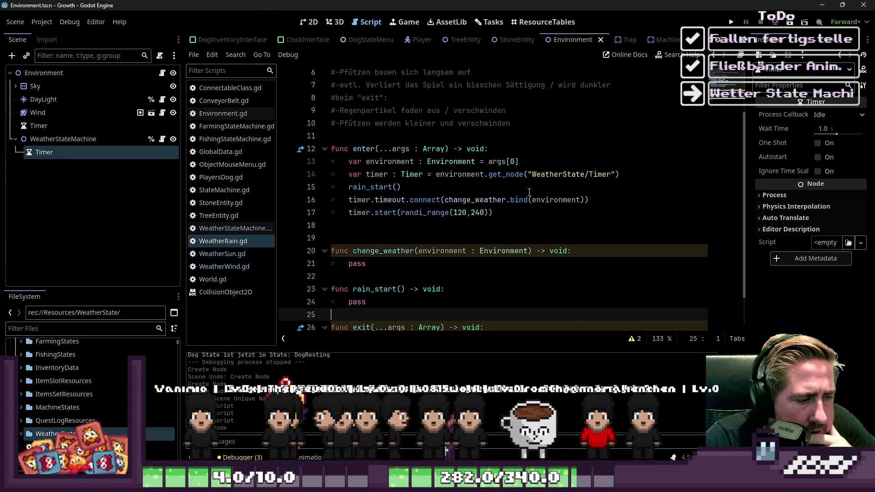
key("Down")
key("Up")
key("Up")
key("Up")
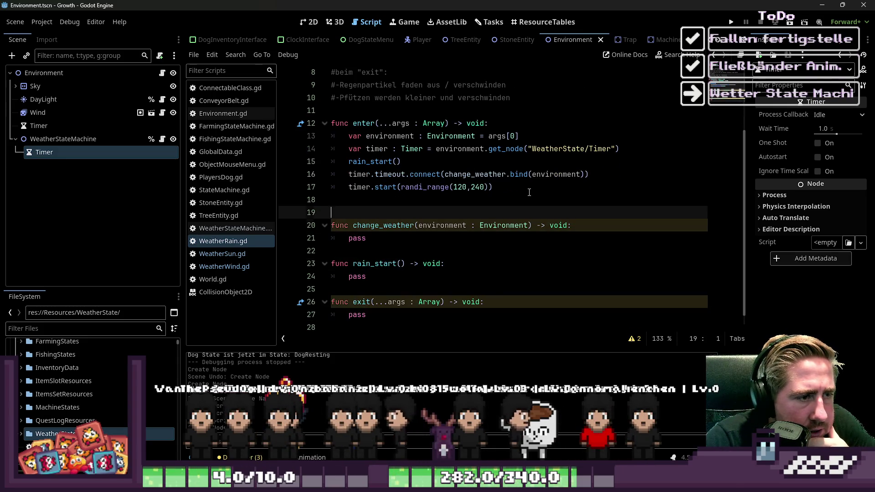
key("Down")
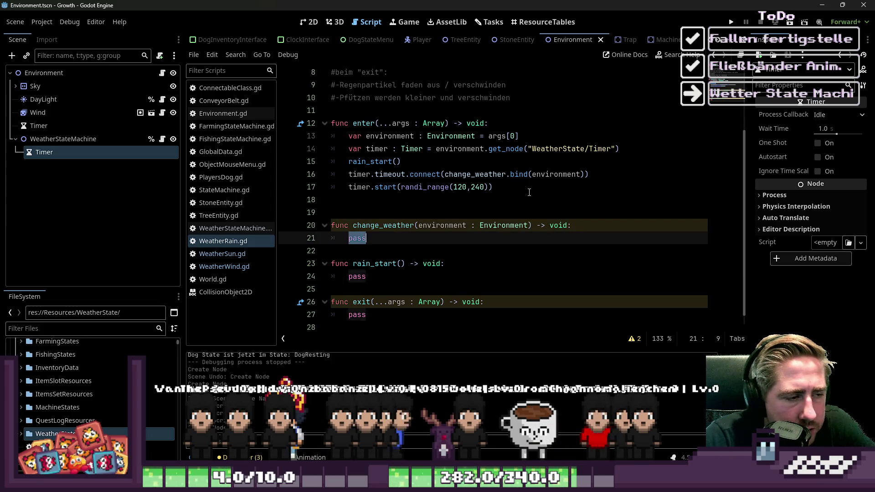
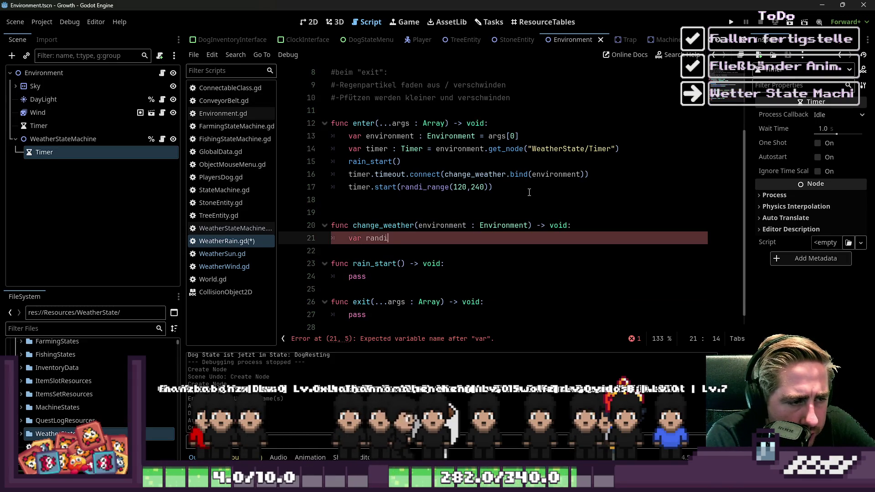
Rewrite line 21 as a typed int variable named weather_change_int assigned from randi_range
type("_range(0,1")
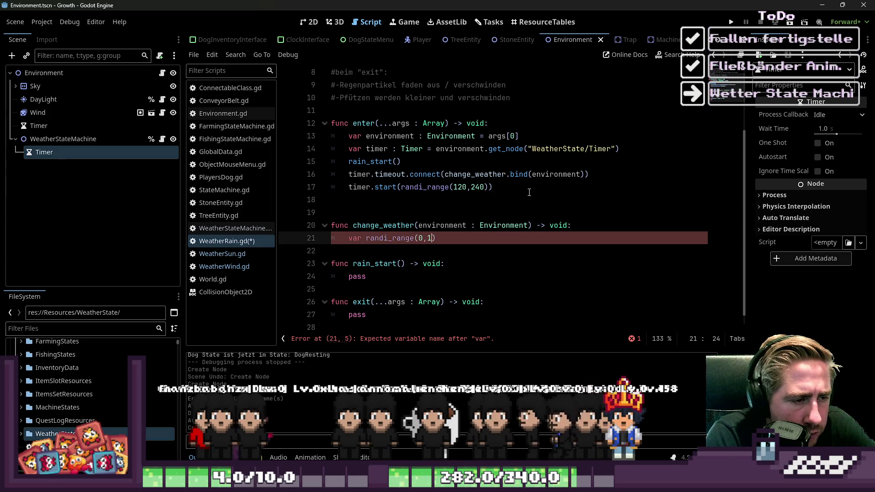
type(") : int")
key("Left")
key("Left")
key("Left")
key("shift+Left")
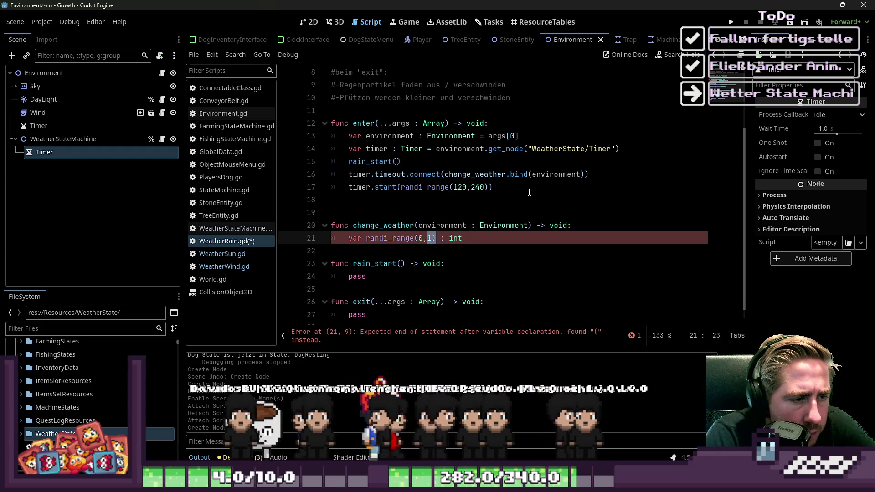
key("shift+Left")
key("shift+Left")
key("shift+Left")
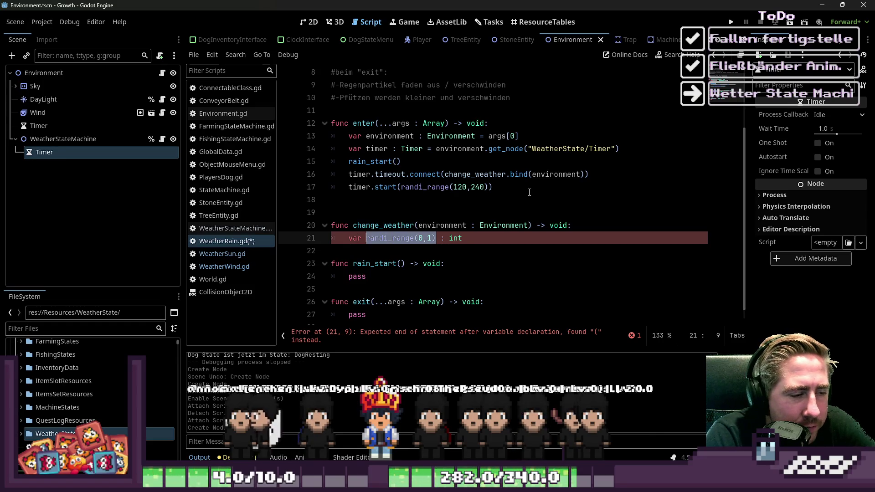
key("BackSpace")
type("weather_ps")
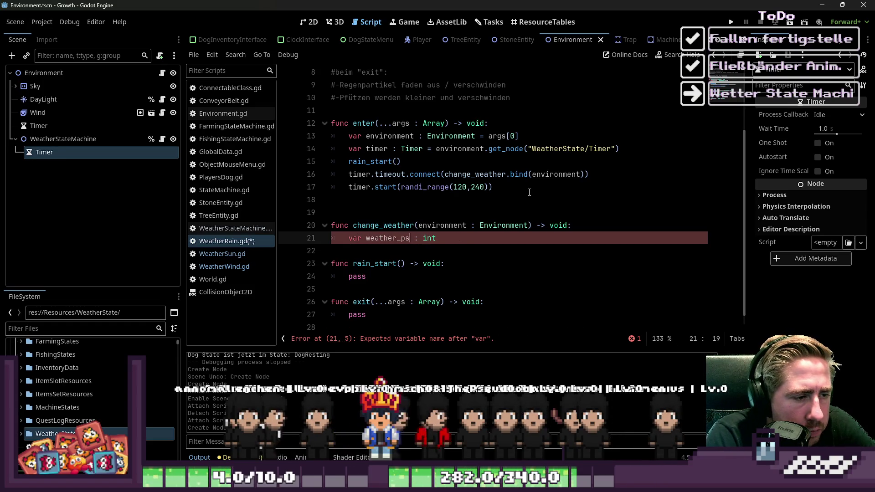
key("BackSpace")
type("ro")
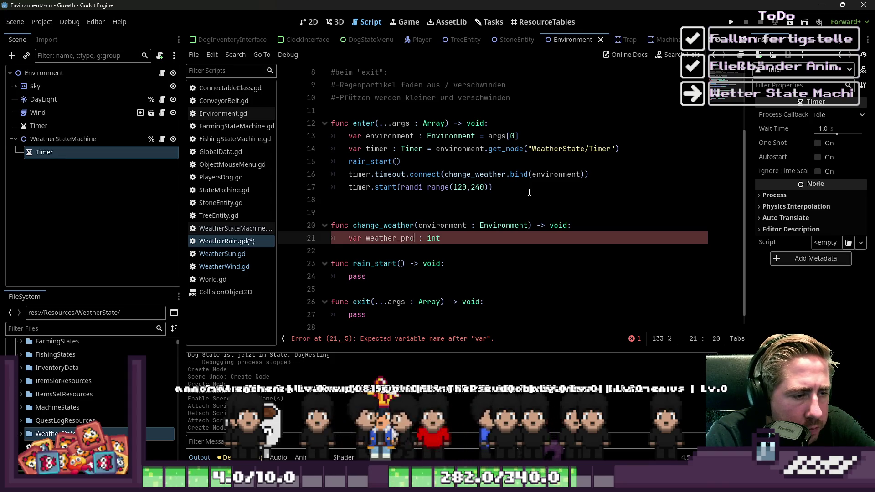
key("BackSpace")
key("BackSpace")
key("BackSpace")
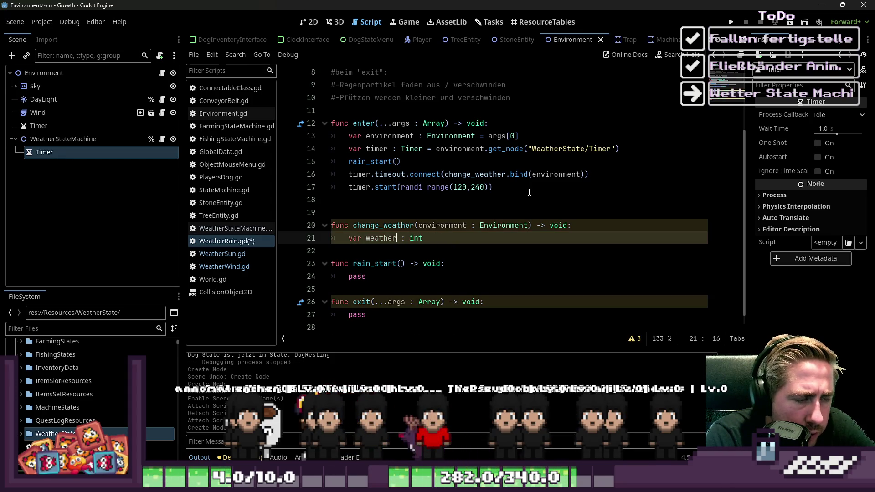
type("_change_int")
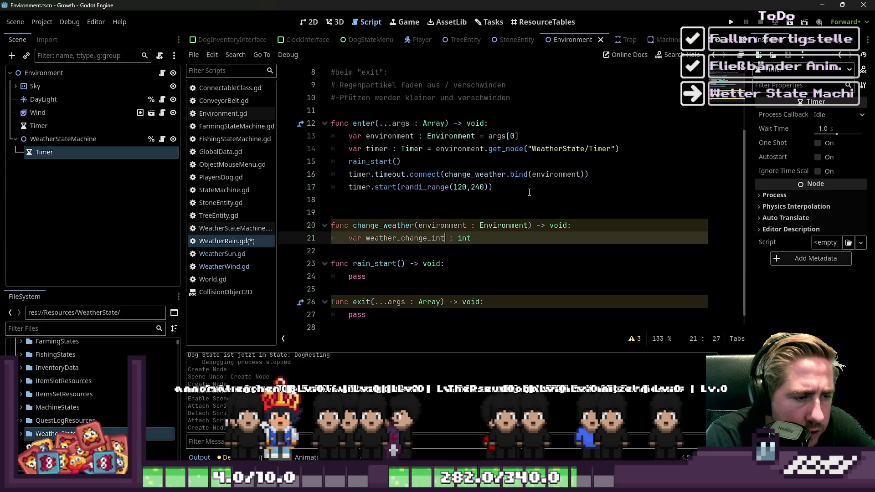
Change the randi_range upper bound to 2, giving randi_range(0,2), and add a blank line below
key("End")
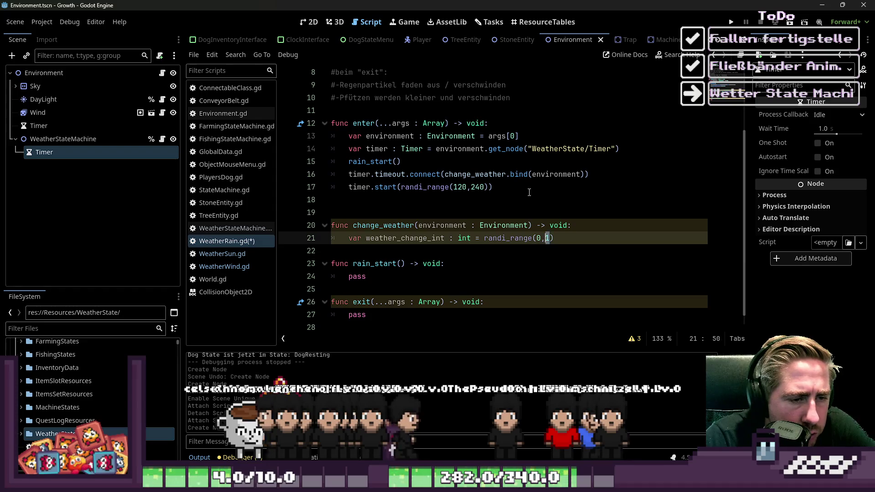
type("2")
key("Down")
key("Up")
key("Down")
key("Return")
key("Up")
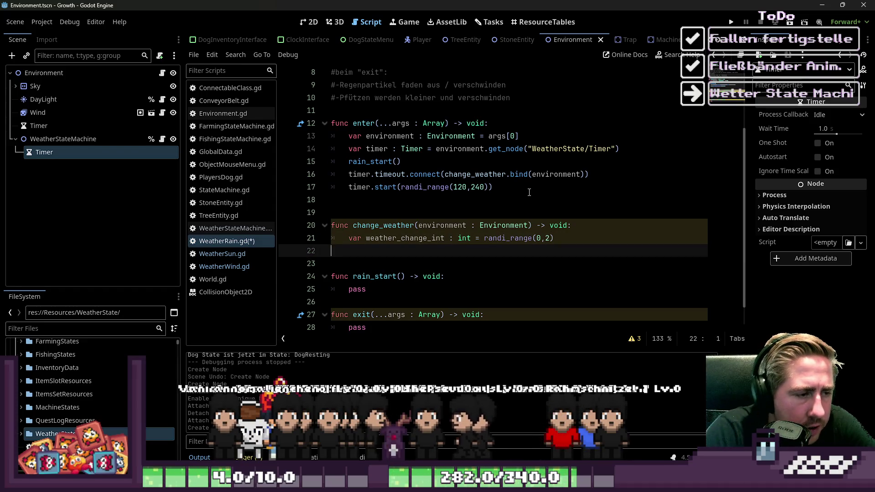
Add match weather_change_int: with cases 0, 1 and 2, each containing pass
type("match weat")
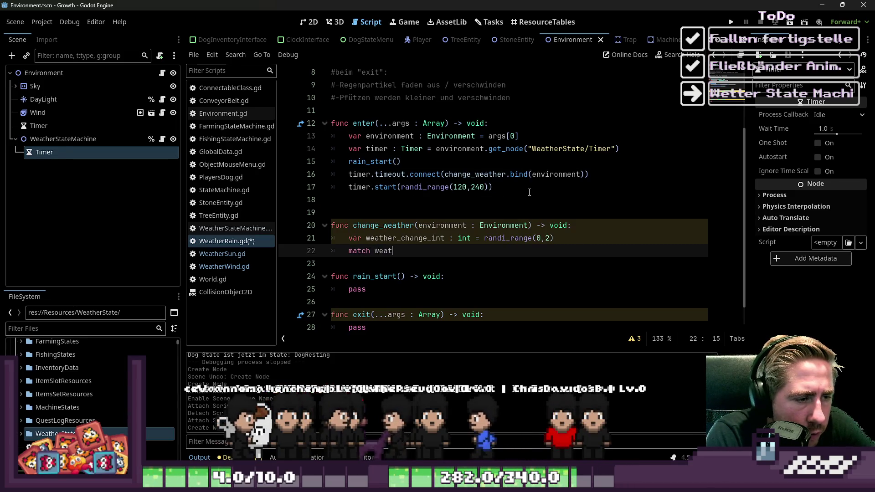
type("her_change_int:")
key("Return")
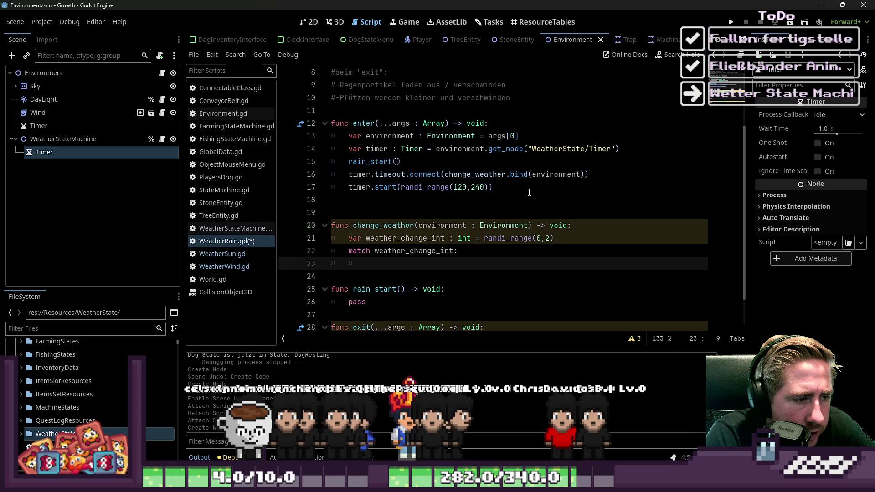
type("0:")
key("Return")
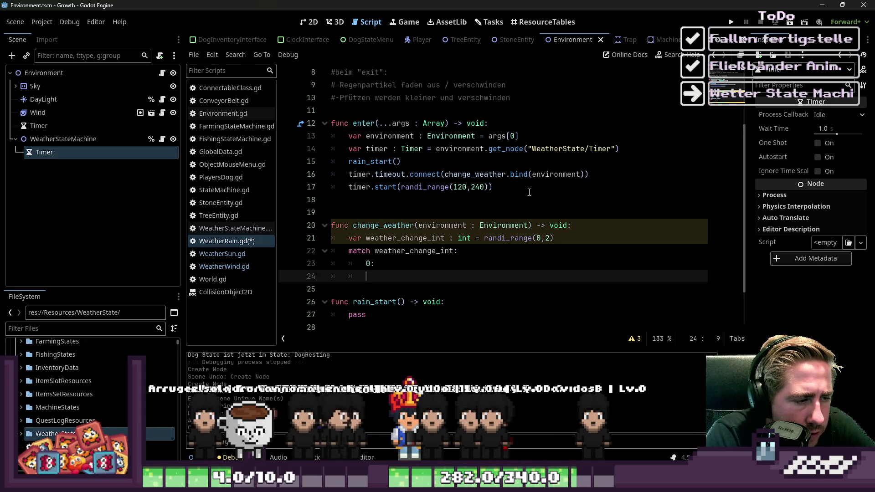
type("pass")
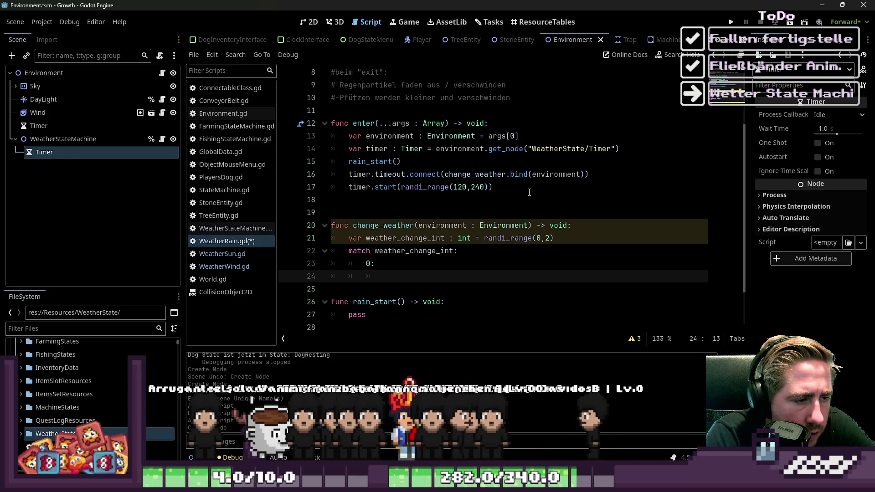
key("Return")
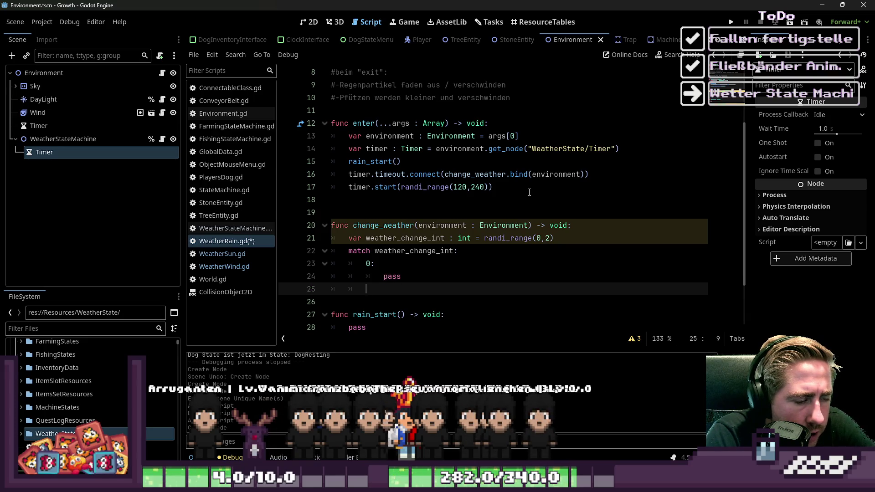
key("Return")
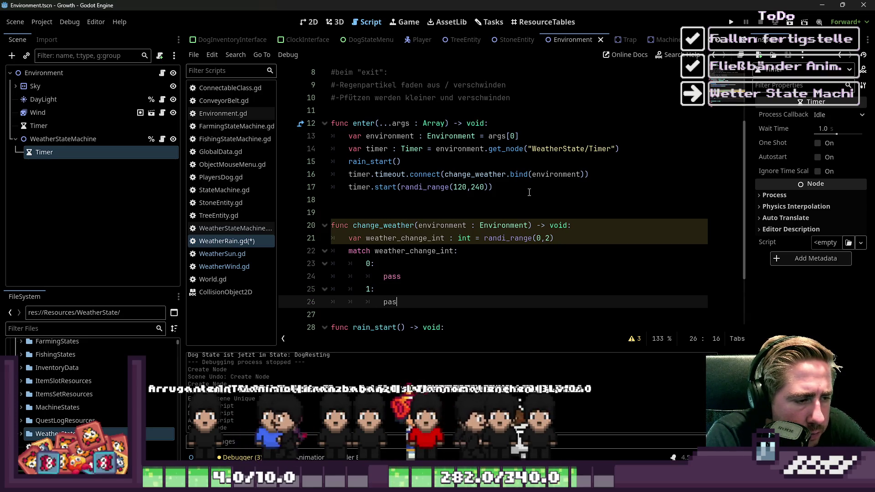
type("s")
key("Return")
key("BackSpace")
type("2:")
key("Return")
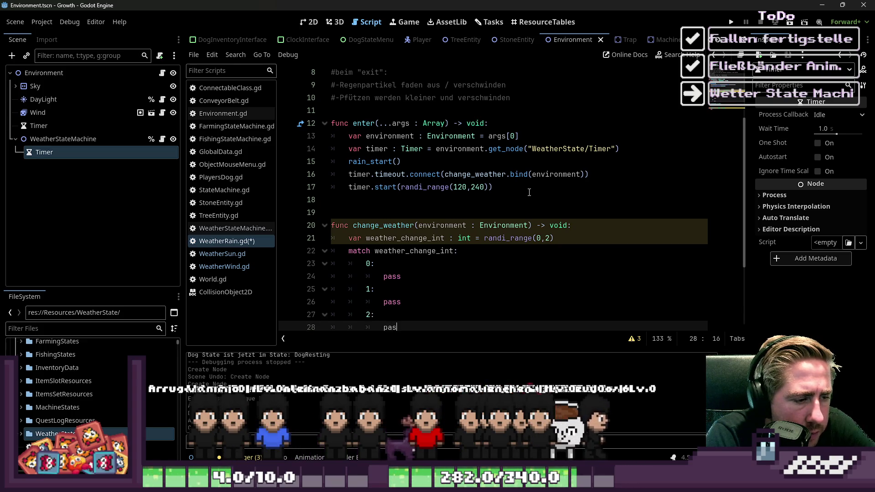
type("s")
Narrow the random range to randi_range(0,1) and delete the case 2 lines
scroll(455, 186, "down", 2)
left_click(419, 180)
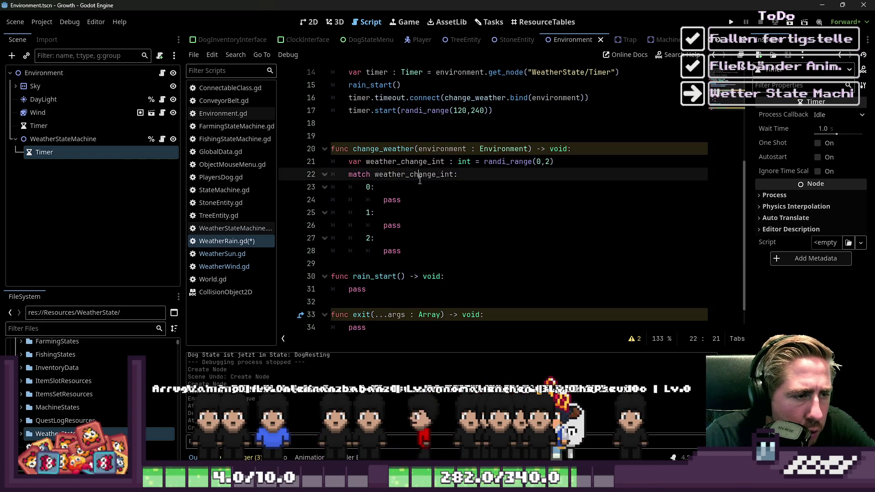
left_click(538, 163)
left_click(523, 218)
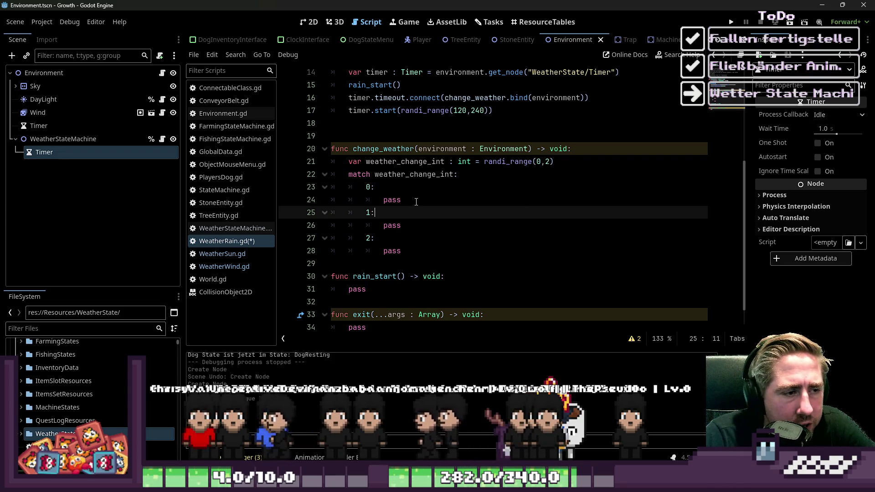
double_click(391, 201)
scroll(390, 203, "up", 1)
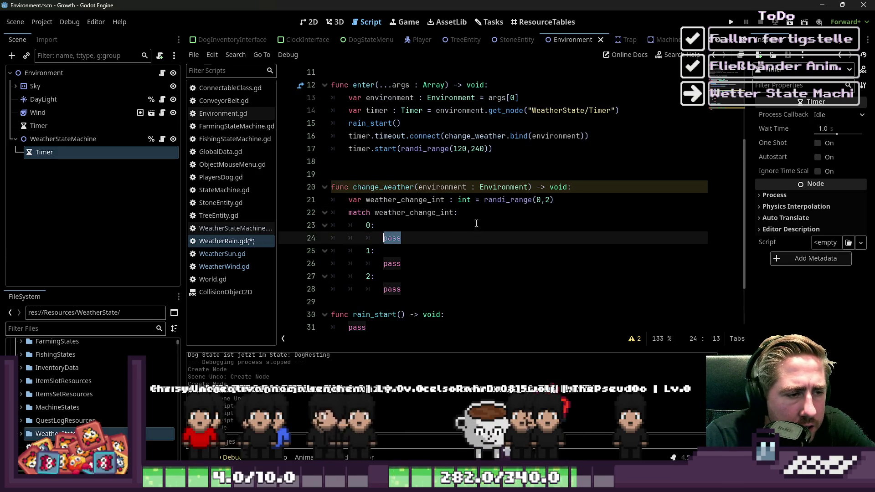
left_click(549, 200)
key("BackSpace")
type("1")
scroll(529, 237, "up", 1)
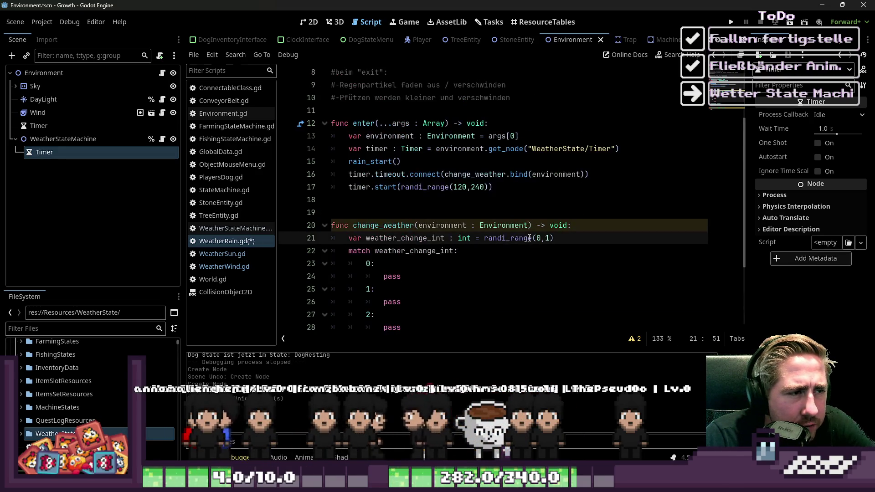
scroll(529, 237, "down", 2)
left_click_drag(401, 251, 306, 245)
key("BackSpace")
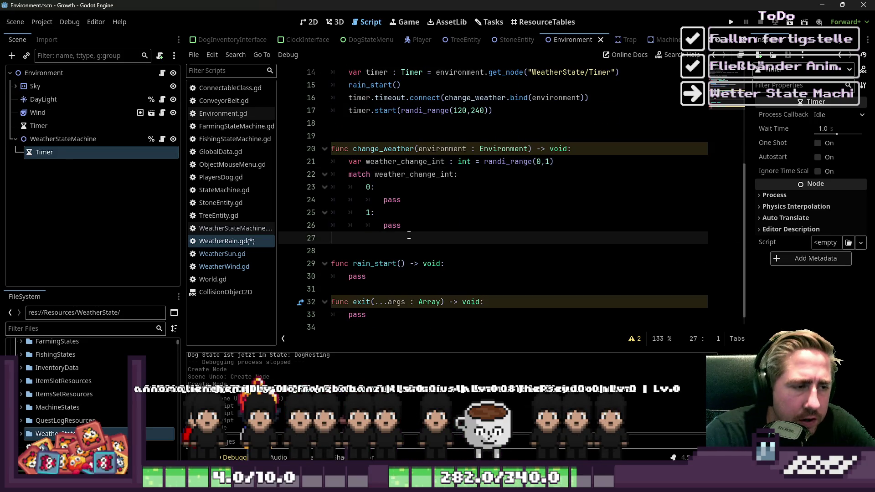
Replace case 0's pass with RequestTransition.emit(&"WeatherRain")
key("BackSpace")
key("Up")
key("Up")
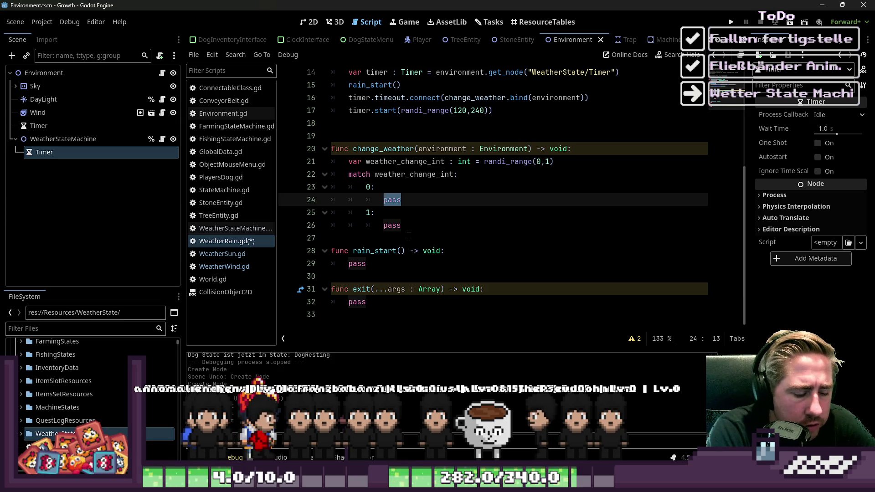
type("RequestTransition.")
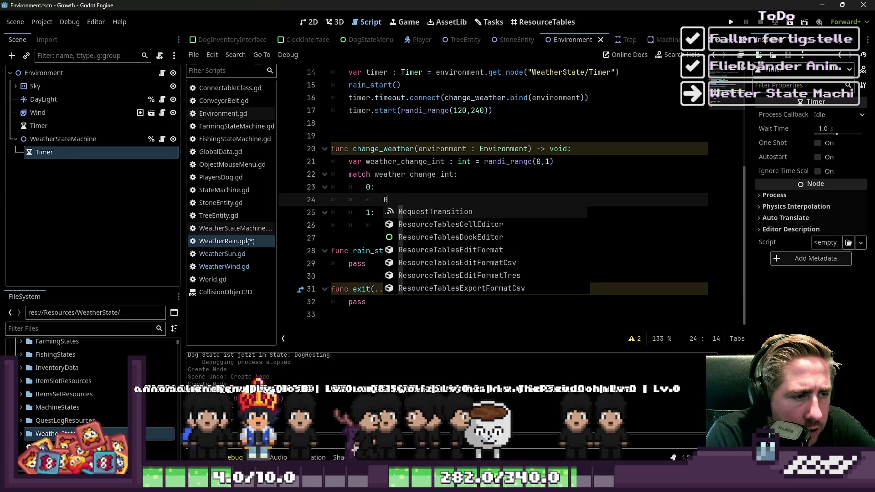
key("Return")
type(".")
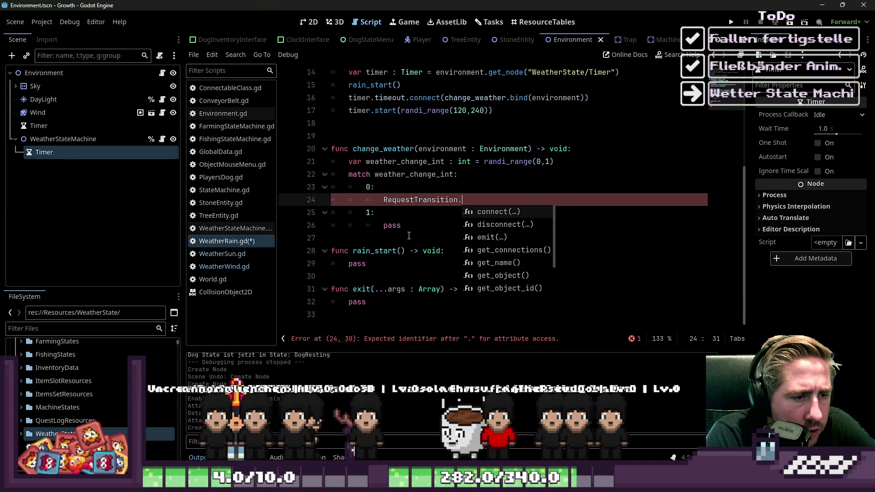
key("Down")
key("Down")
key("Return")
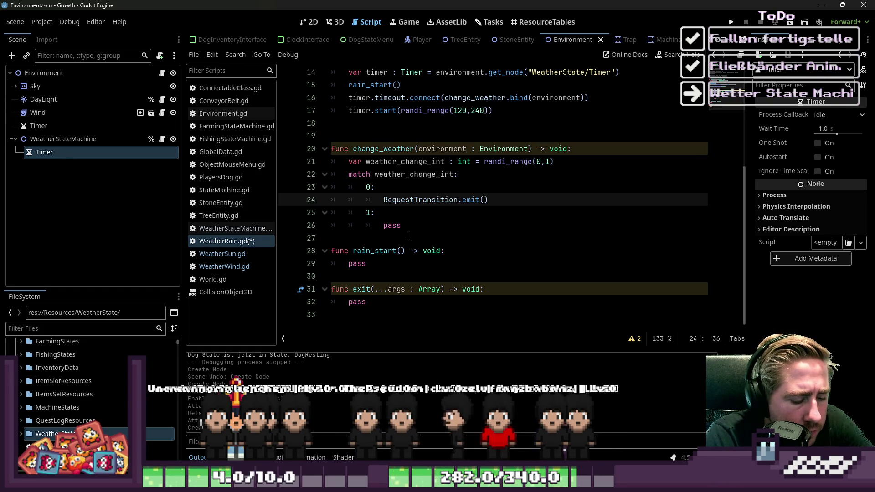
type("&\"We")
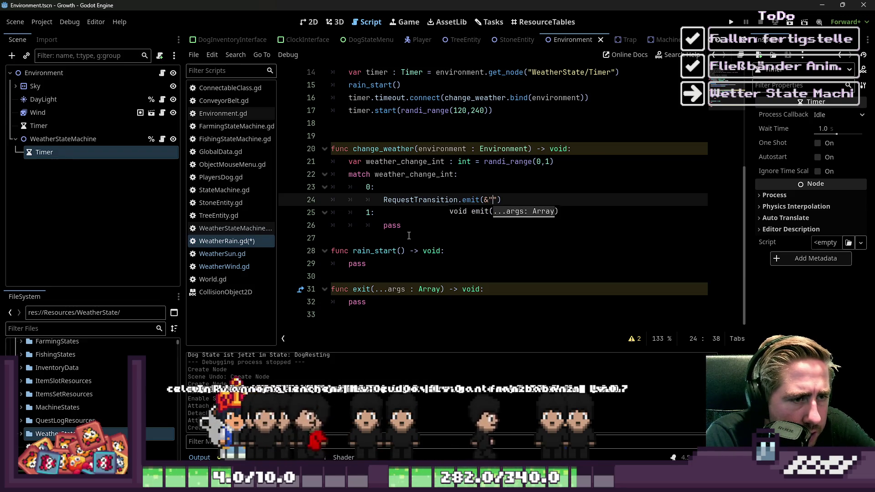
type("atherRai")
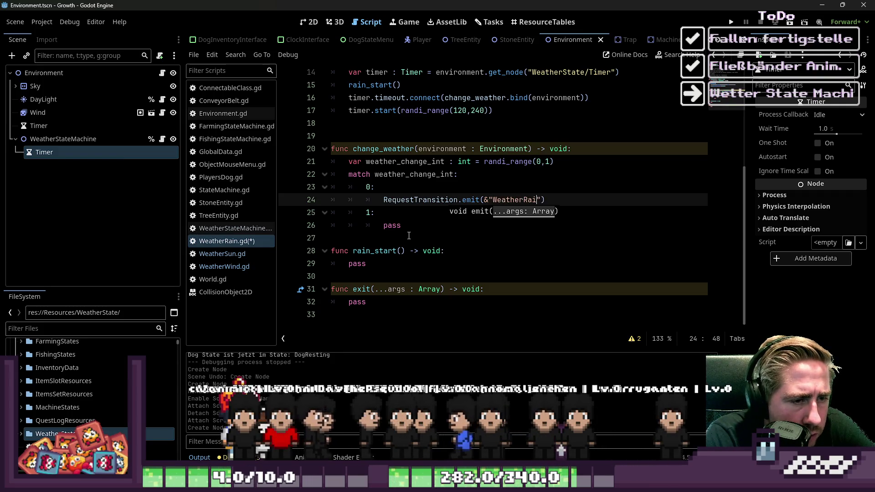
key("Right")
key("Right")
key("Right")
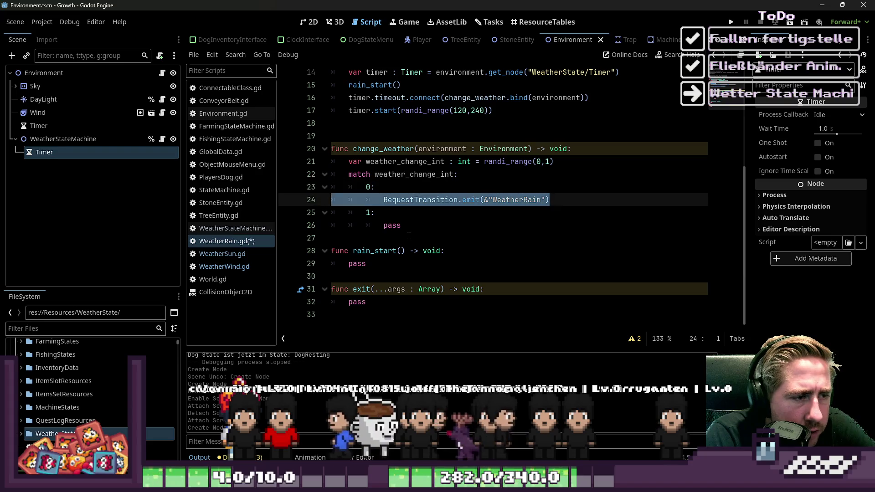
Paste the emit call in place of case 1's pass, then save WeatherRain.gd
key("Down")
key("shift+End")
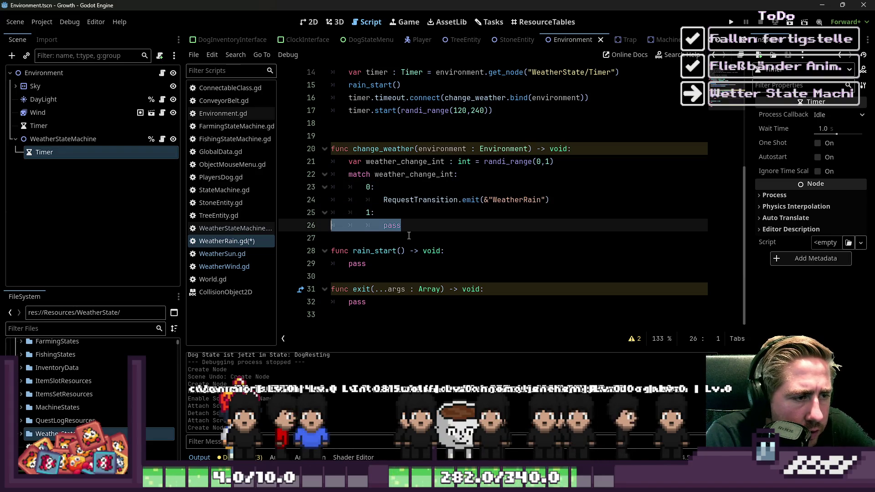
key("BackSpace")
type("RequestTransition.emit(&\"WeatherRain\")")
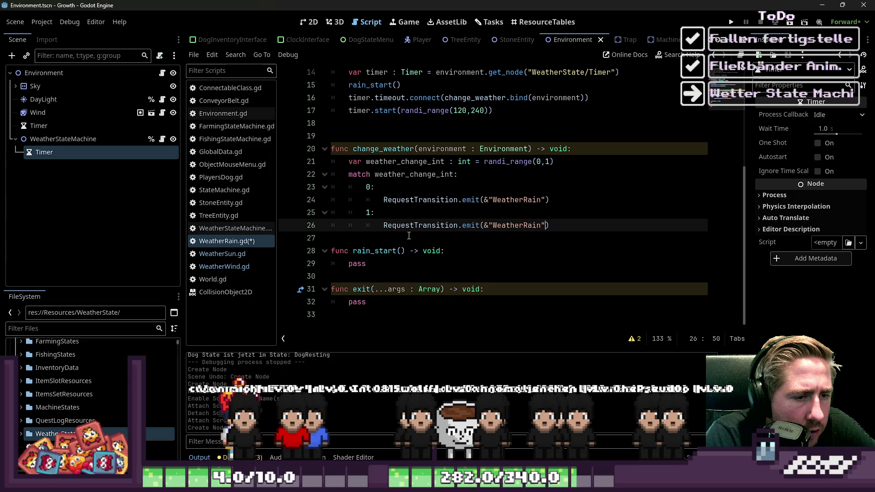
key("Up")
key("Left")
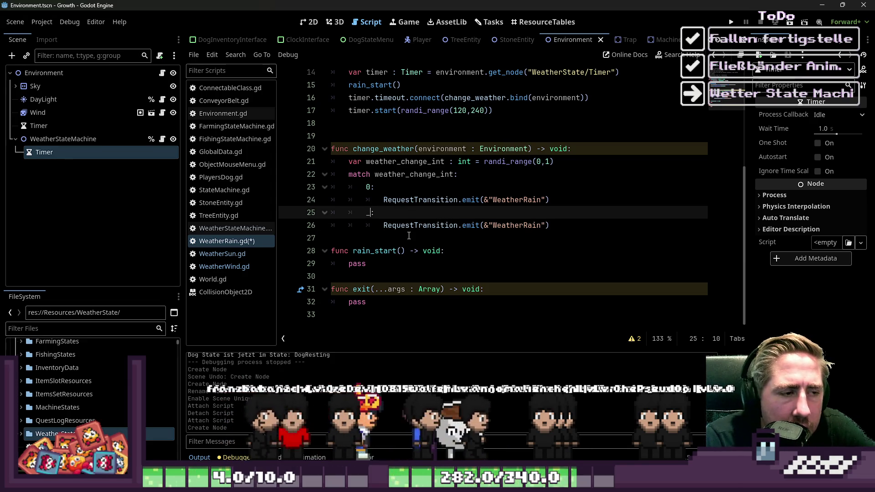
key("Up")
key("Up")
key("Up")
left_click(409, 235)
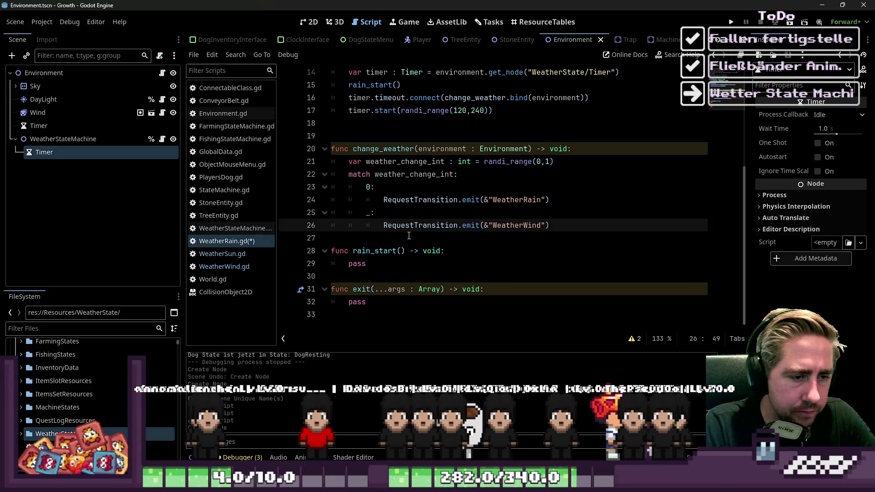
key("ctrl+s")
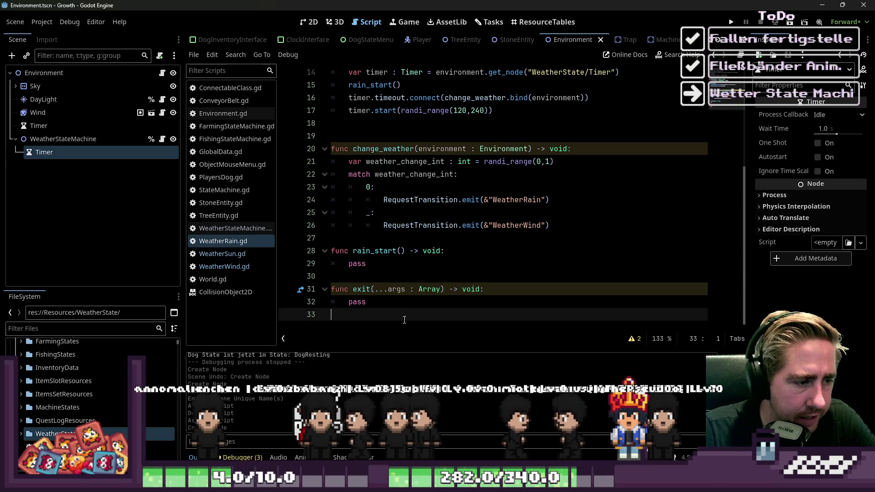
Undo back to the earlier long rain_start body in WeatherRain.gd
scroll(456, 182, "up", 1)
left_click(642, 117)
left_click_drag(641, 116, 460, 111)
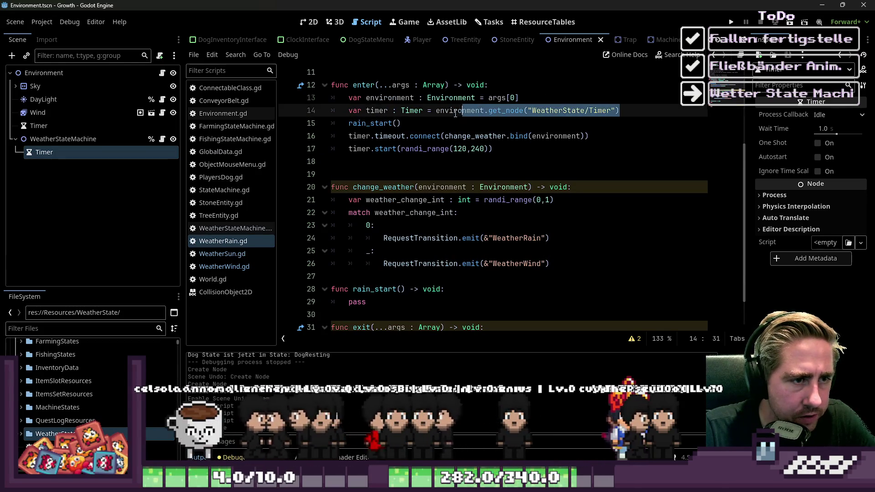
mouse_move(592, 136)
left_mouse_down()
mouse_move(382, 144)
mouse_move(347, 136)
left_mouse_up()
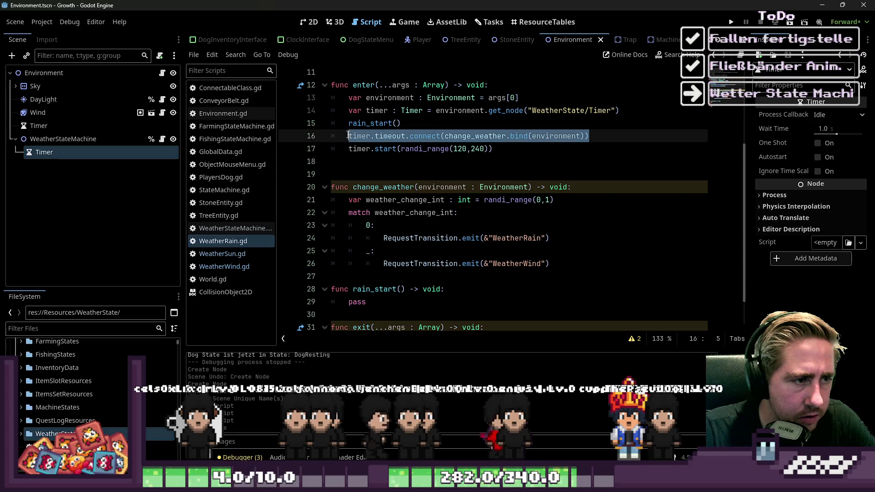
scroll(390, 251, "down", 1)
key("ctrl+z")
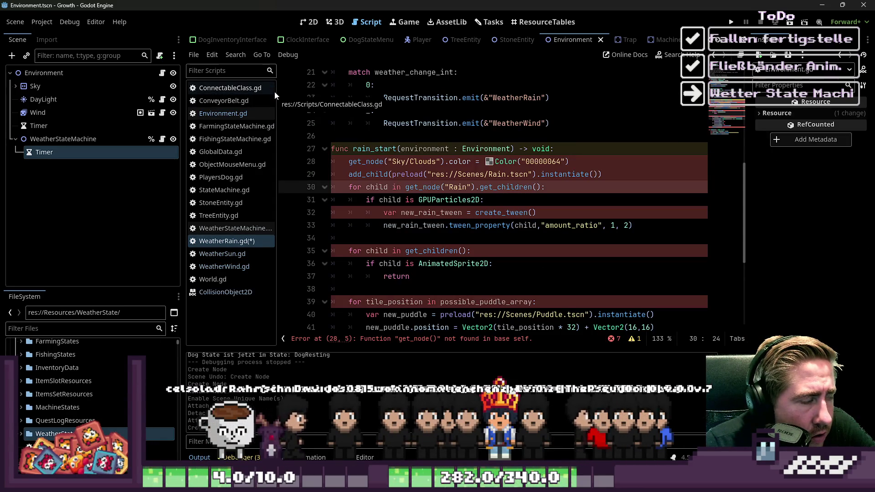
Review the weather functions in Environment.gd, then show the Environment scene in 2D
left_click(200, 117)
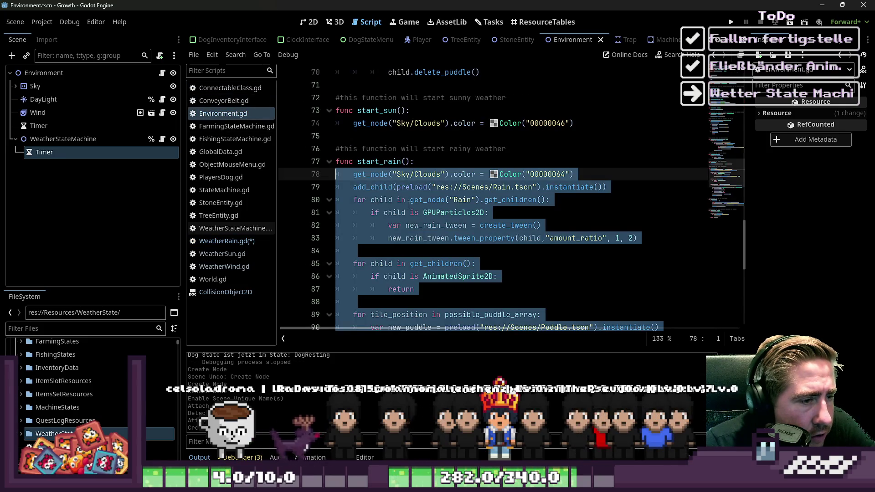
left_click(410, 200)
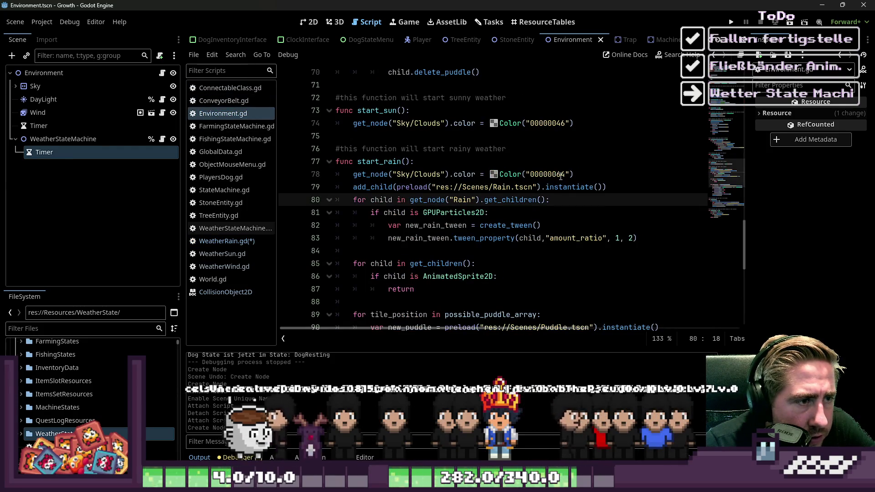
scroll(547, 125, "down", 7)
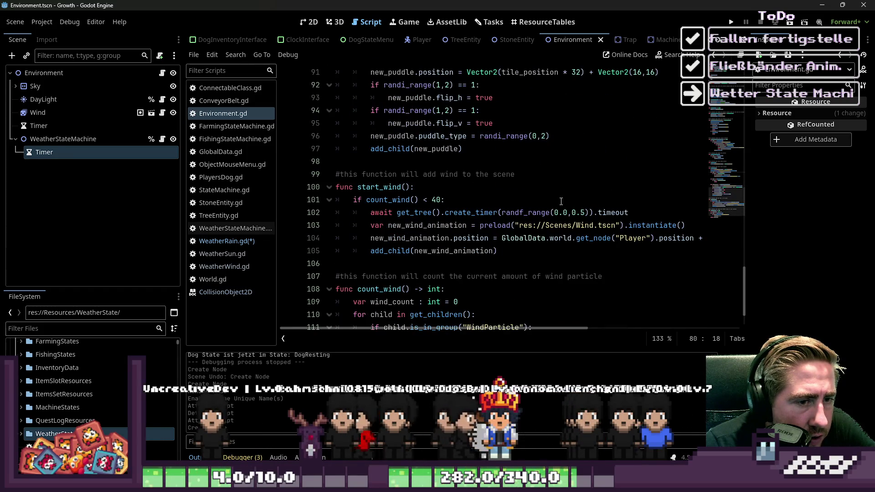
scroll(564, 203, "down", 1)
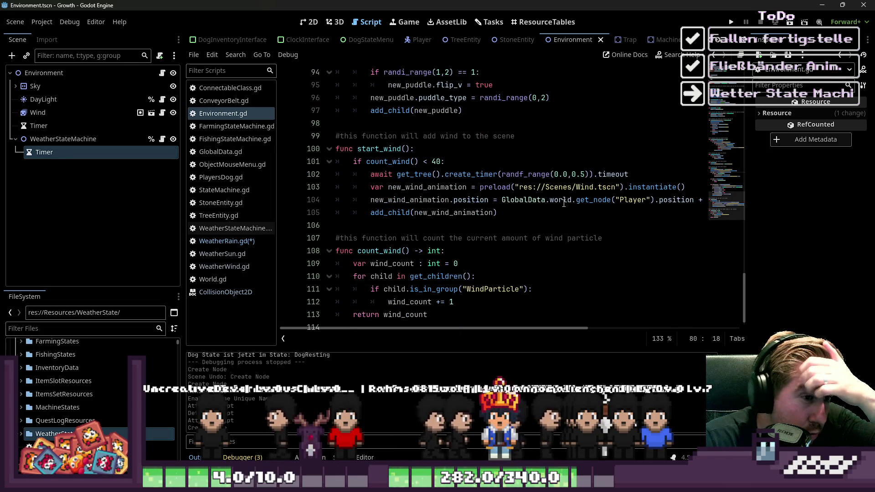
scroll(529, 211, "down", 1)
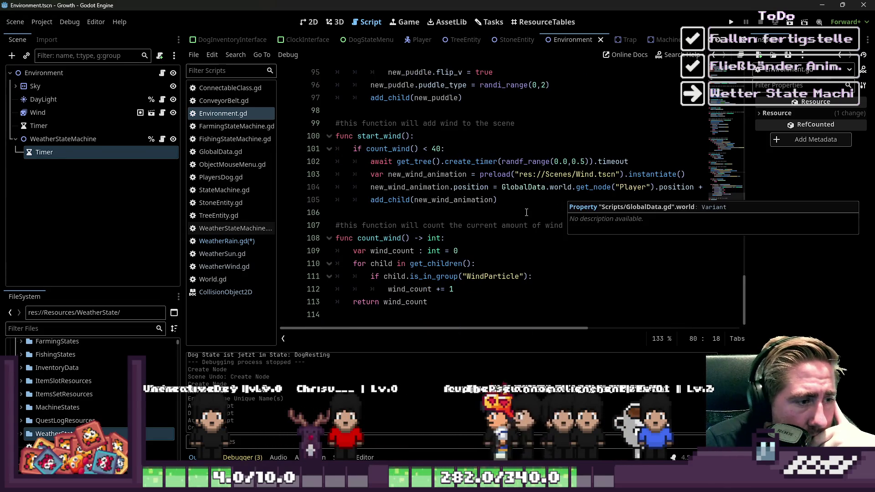
scroll(526, 213, "up", 4)
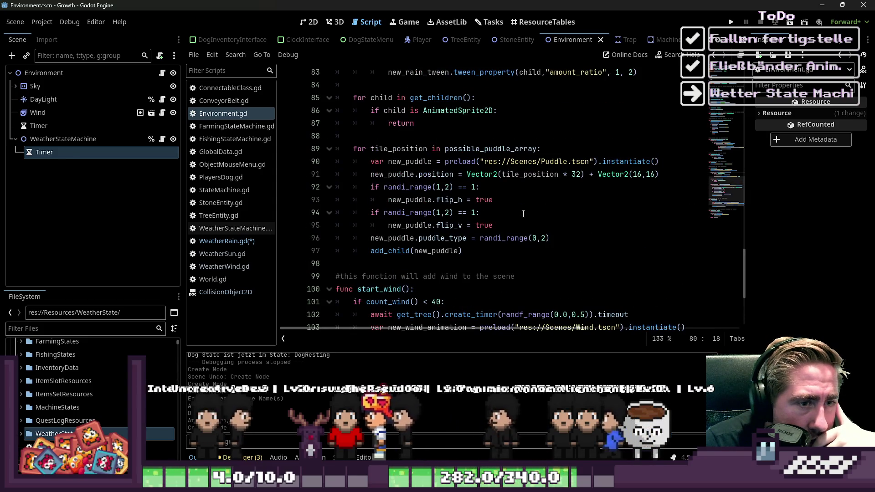
left_click(304, 22)
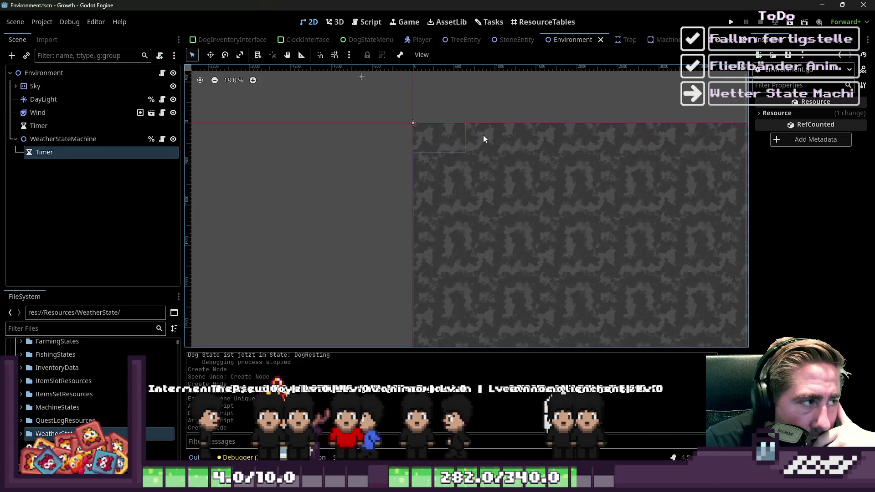
Inspect the DayLight, Wind, WeatherStateMachine, Sky and Clouds nodes in the scene tree
left_click(68, 100)
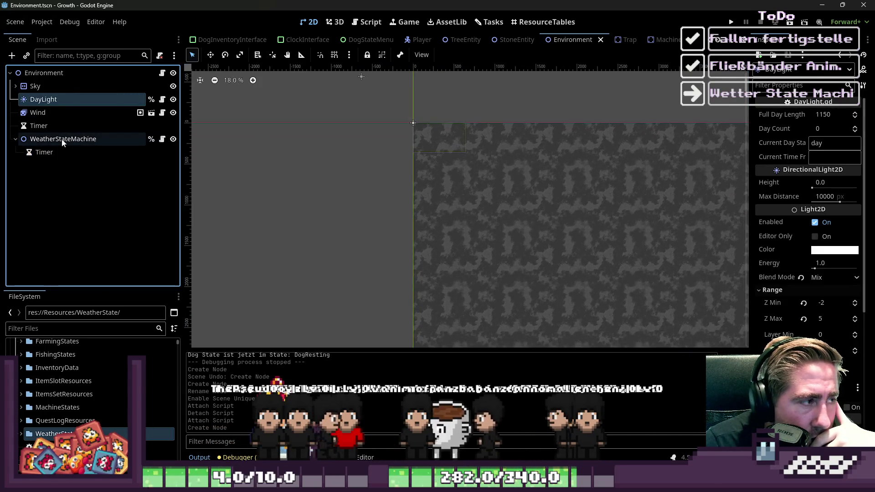
left_click(49, 112)
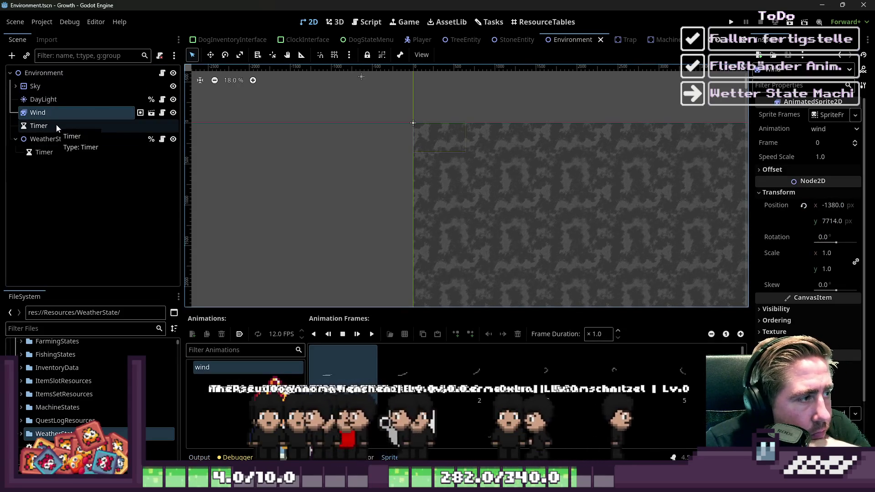
left_click(55, 141)
left_click(42, 89)
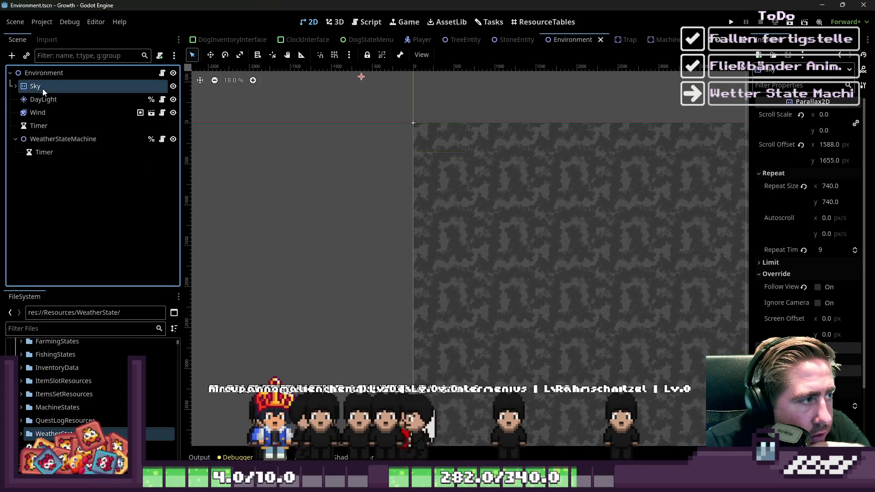
left_click(16, 87)
left_click(54, 97)
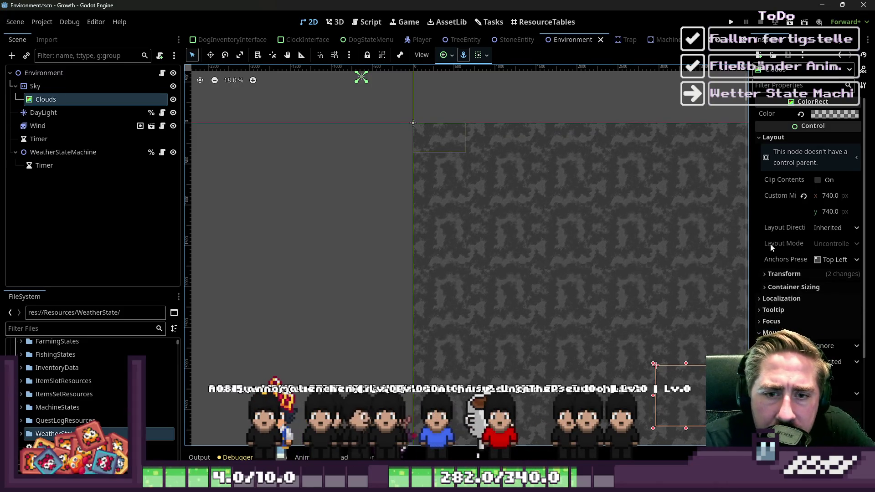
scroll(791, 262, "down", 5)
scroll(793, 280, "down", 7)
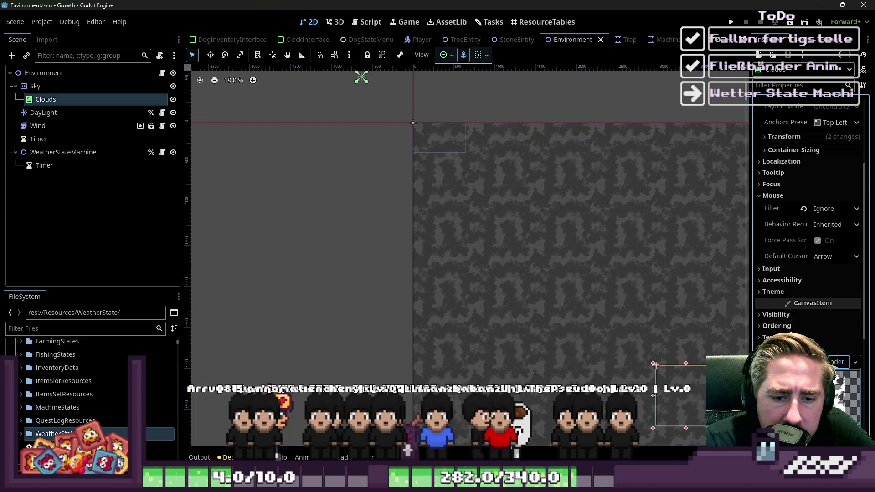
scroll(785, 332, "down", 2)
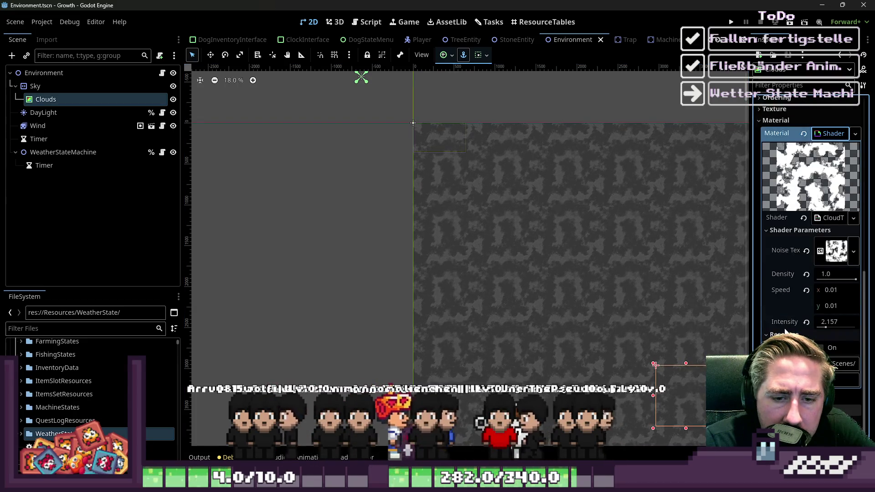
Examine the Clouds shader's noise texture, the CloudTest shader code and visibility settings
left_click(833, 255)
left_click(830, 253)
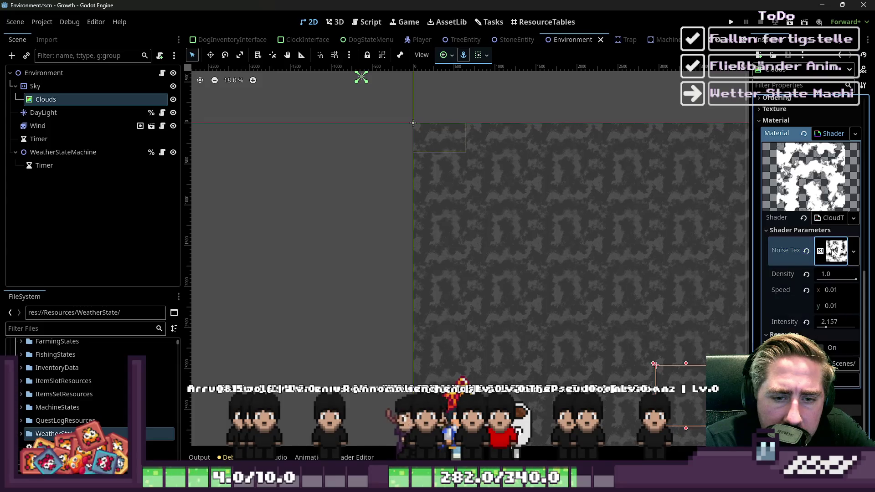
scroll(822, 255, "up", 3)
scroll(819, 251, "up", 6)
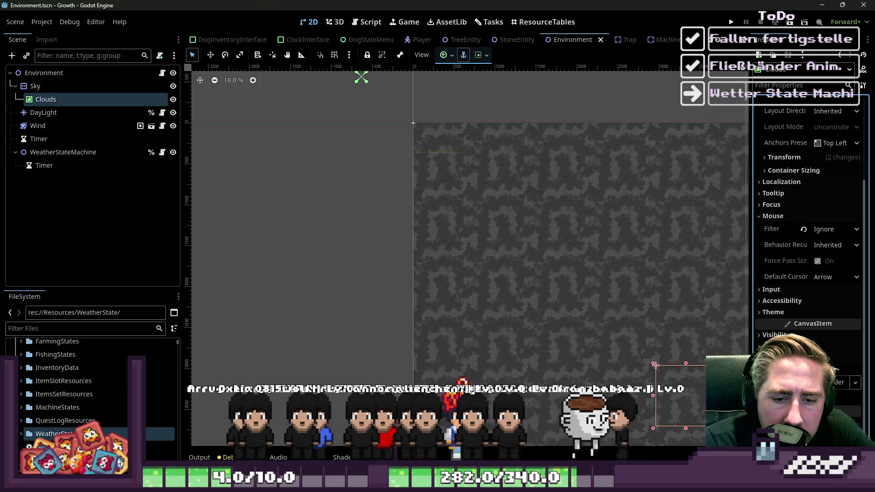
scroll(700, 312, "down", 2)
scroll(757, 344, "down", 6)
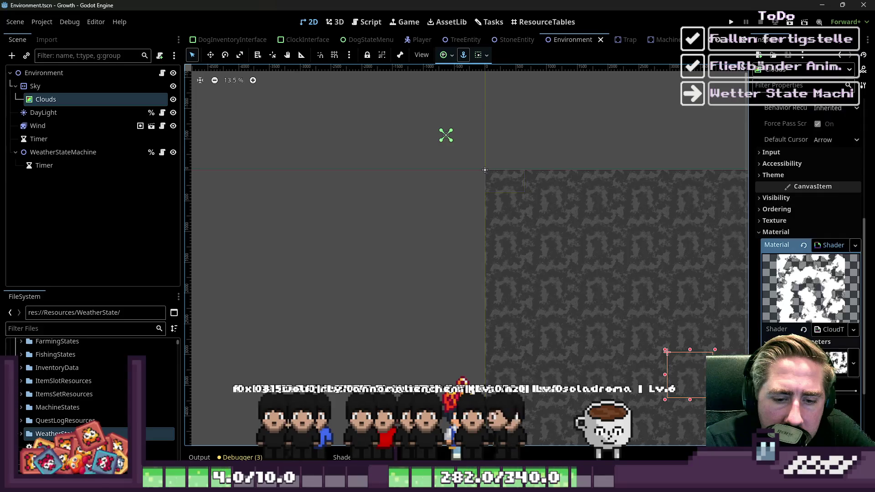
left_click(829, 284)
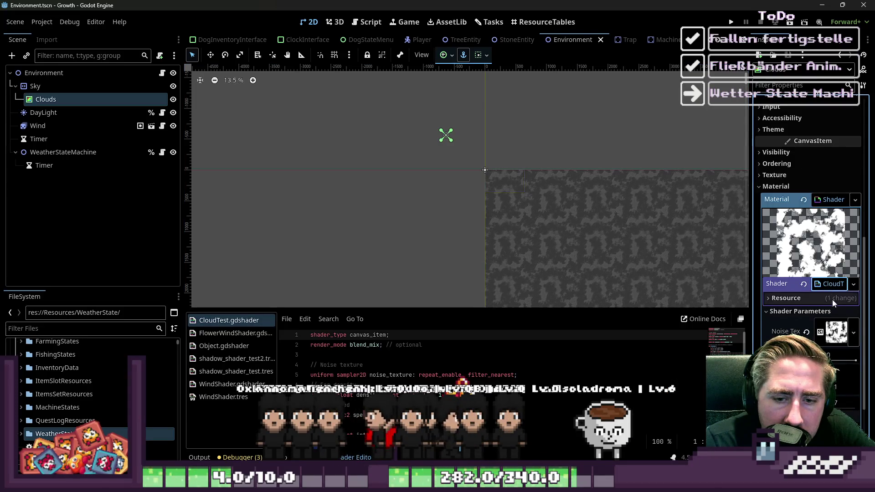
scroll(811, 234, "up", 5)
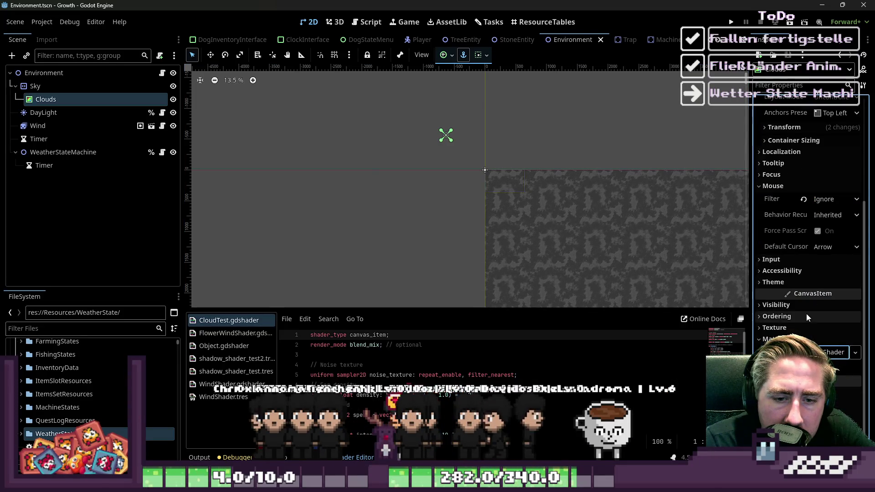
left_click(795, 304)
scroll(634, 257, "down", 2)
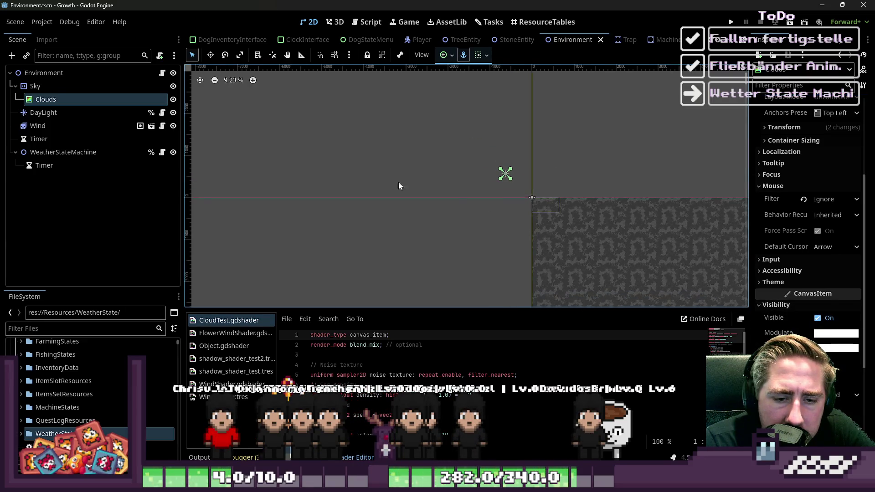
Look over the Clouds node's colour settings, then close the colour picker
left_click(62, 86)
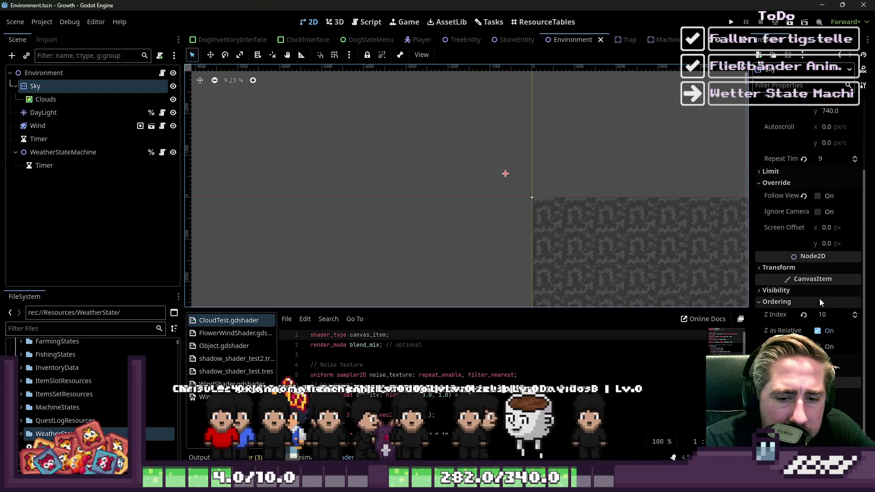
left_click(46, 99)
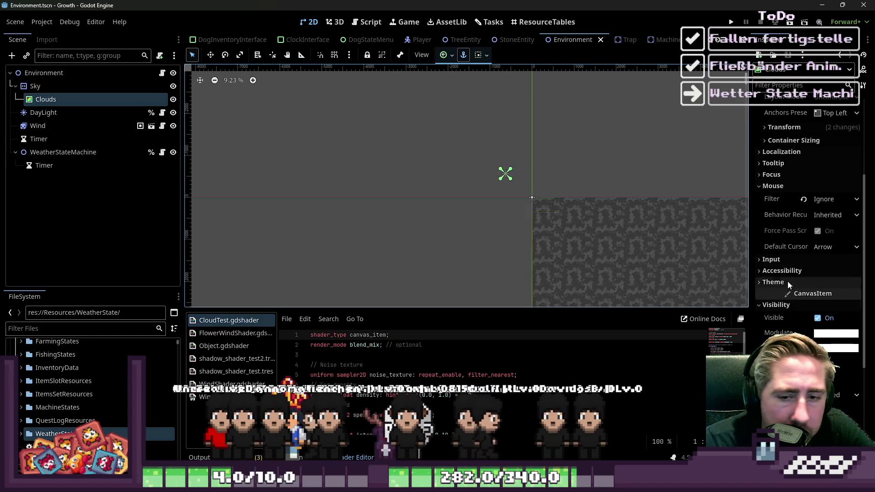
left_click(772, 278)
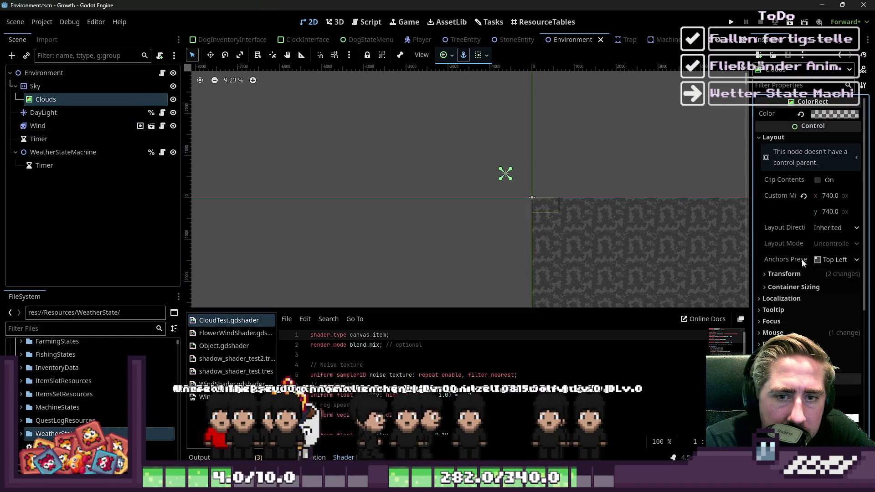
left_click(827, 115)
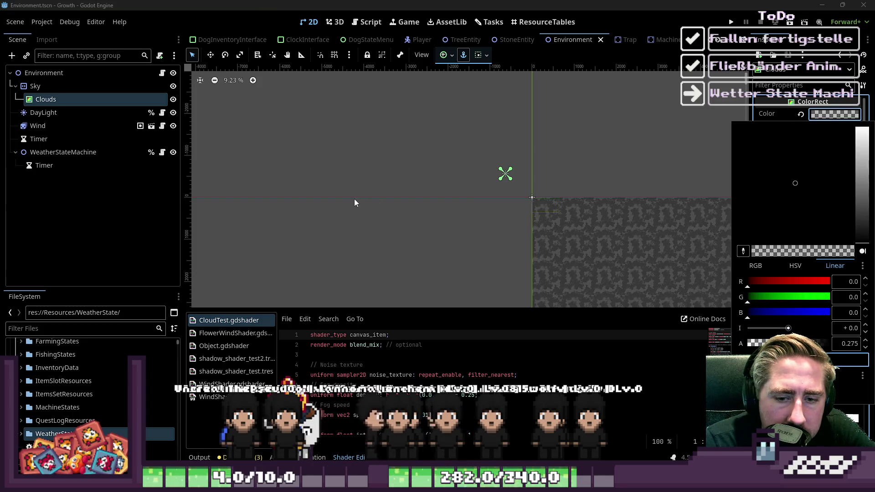
left_click(582, 245)
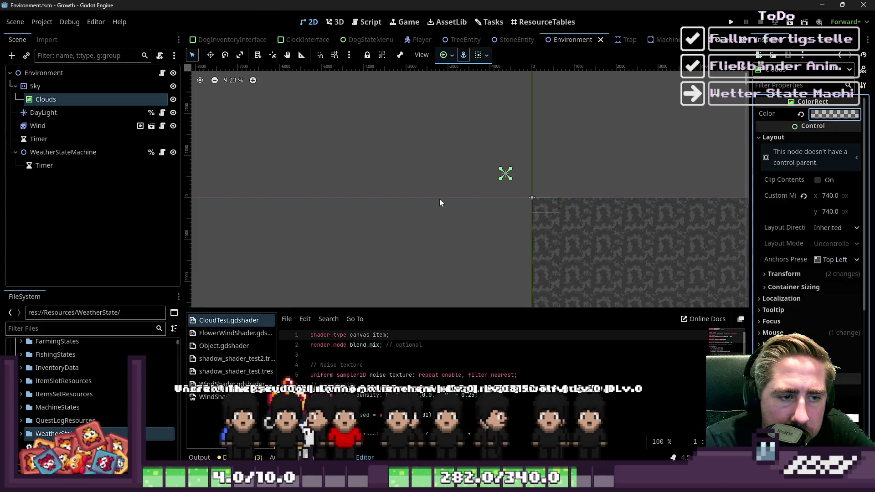
scroll(578, 216, "up", 5)
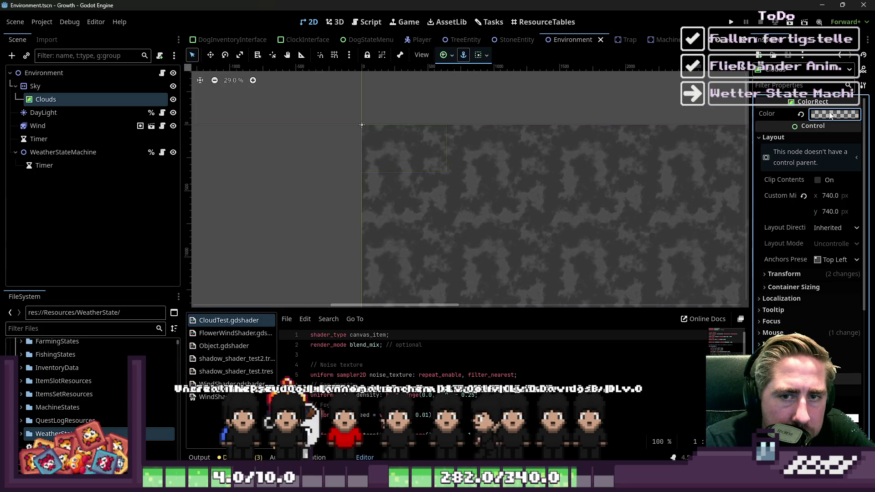
left_click(835, 114)
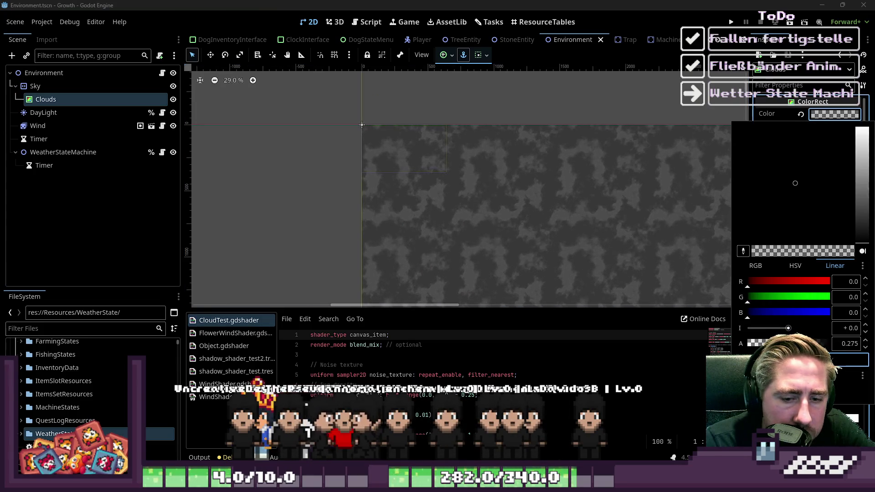
key("Escape")
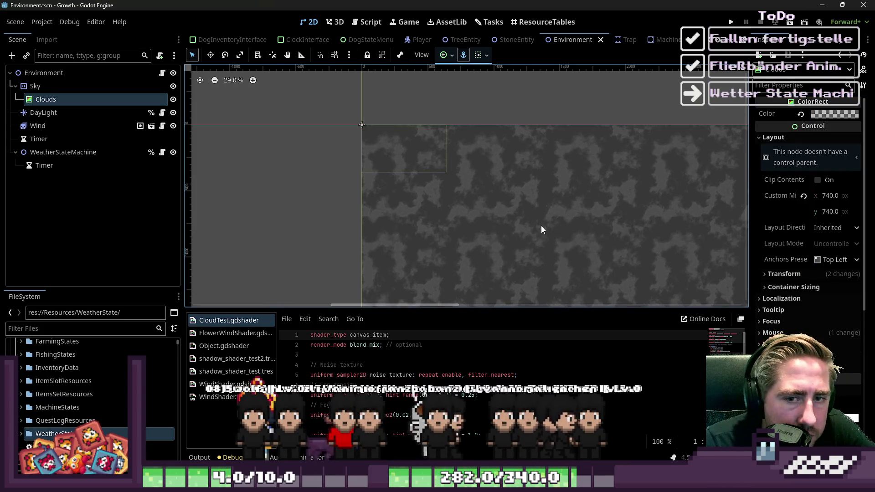
Review start_rain in Environment.gd, then switch to WeatherRain.gd
left_click(358, 20)
scroll(456, 153, "up", 3)
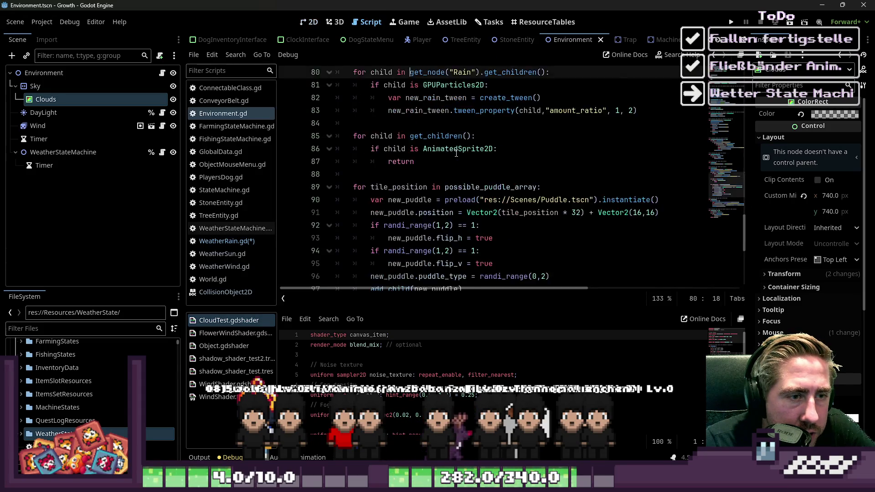
scroll(561, 208, "up", 2)
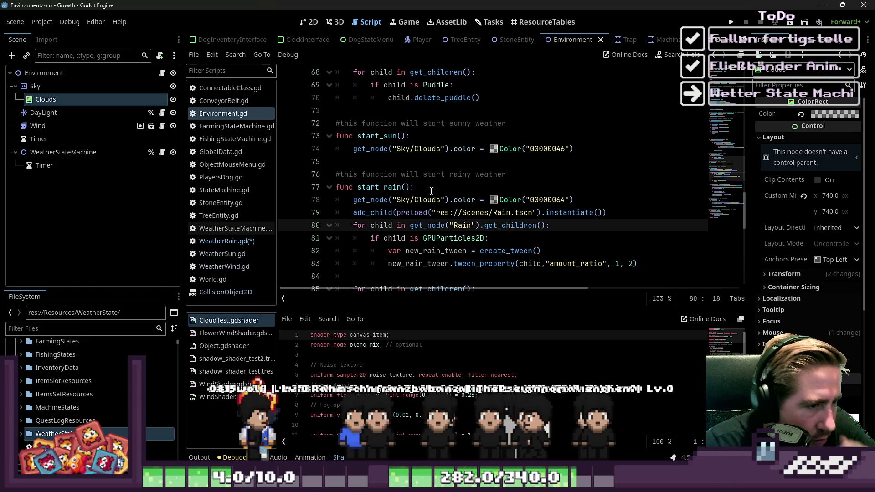
left_click(529, 189)
left_click(242, 242)
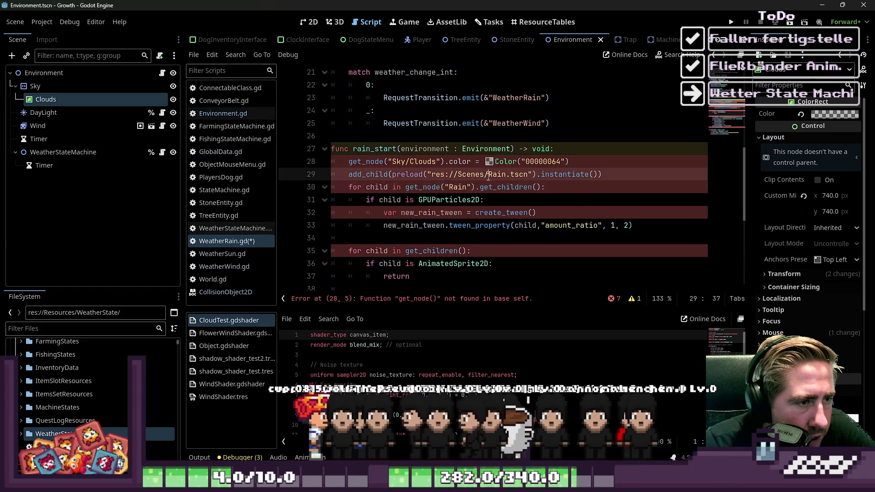
Select rain_start's copied old body in WeatherRain.gd, from its end up to line 28
scroll(547, 182, "up", 1)
left_click(578, 187)
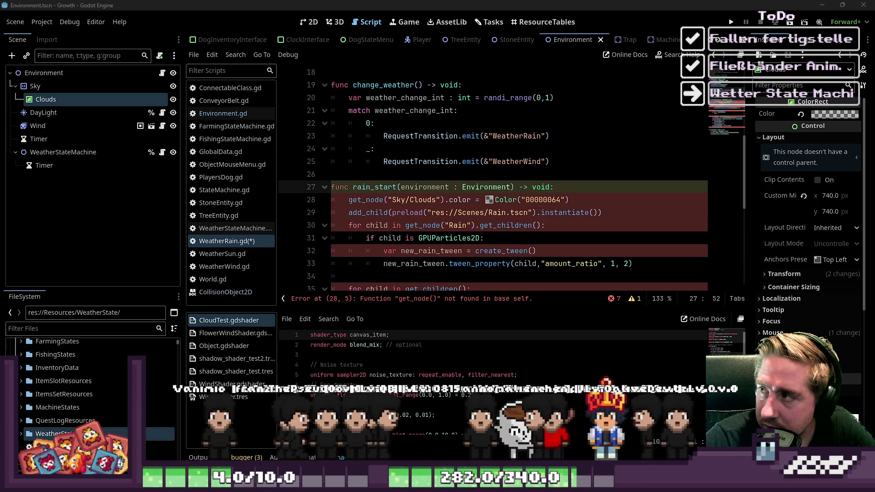
left_click(381, 179)
left_click(374, 187)
scroll(471, 210, "down", 6)
mouse_move(470, 209)
left_mouse_down()
mouse_move(346, 146)
mouse_move(338, 148)
mouse_move(324, 190)
left_mouse_up()
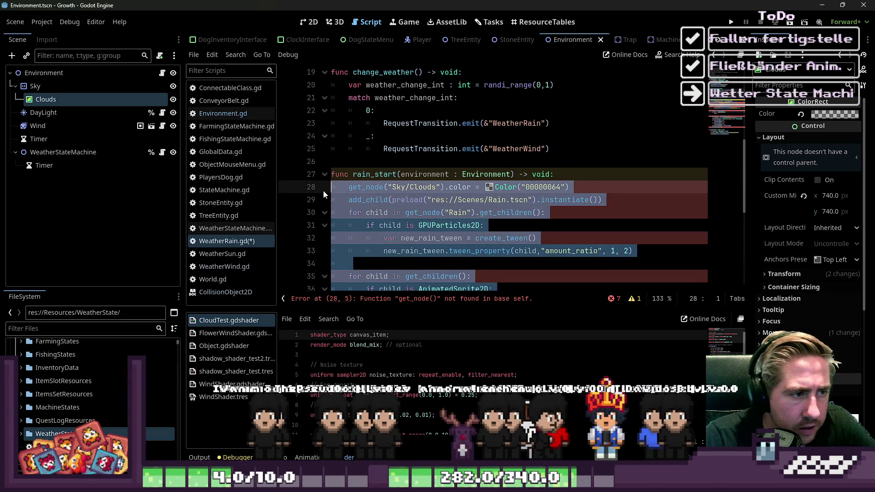
Comment out the old body and add var clouds = environment.get_node("Sky/Clouds") under the header
key("ctrl+k")
left_click(566, 174)
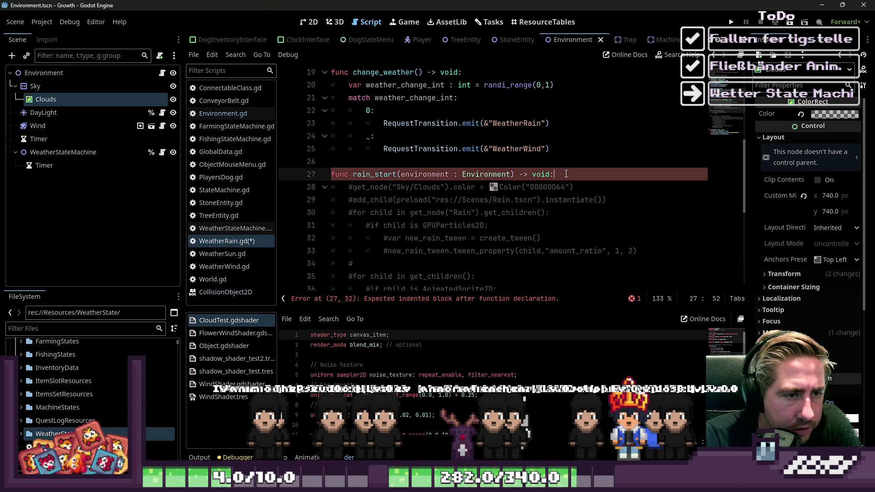
key("Return")
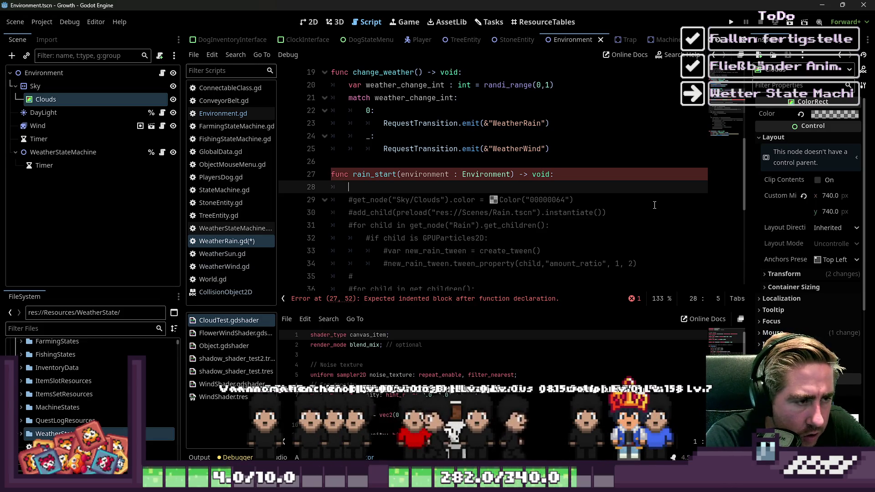
type("var clouds = ")
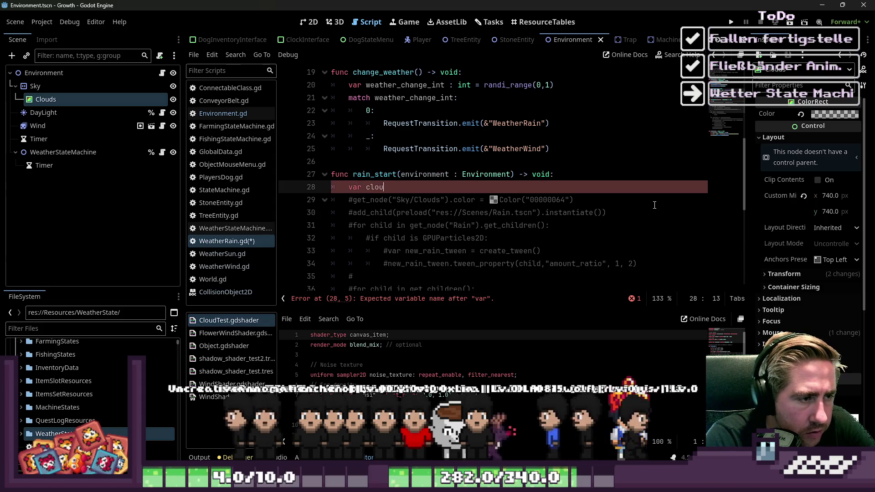
type("e")
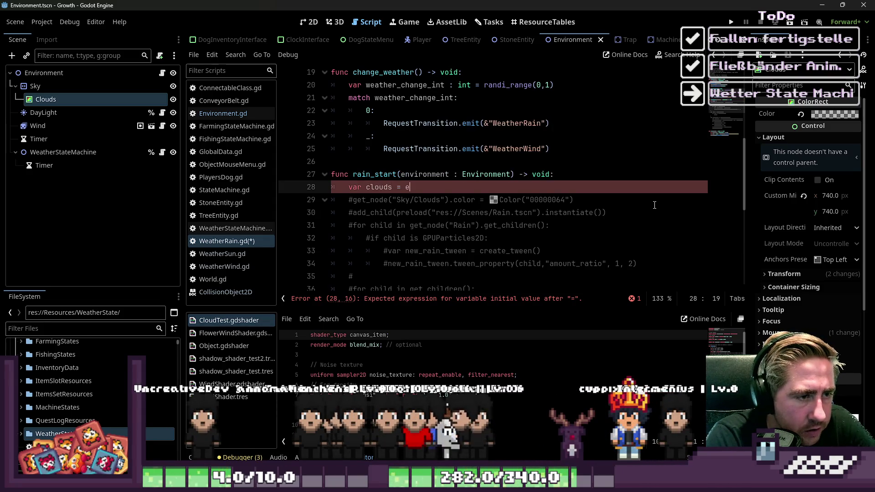
type("nvironment.get")
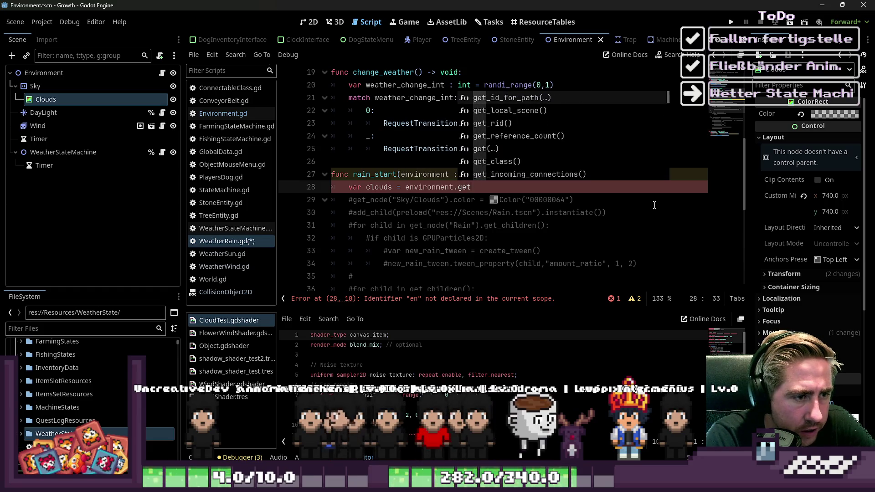
type("_node(\"Sky/")
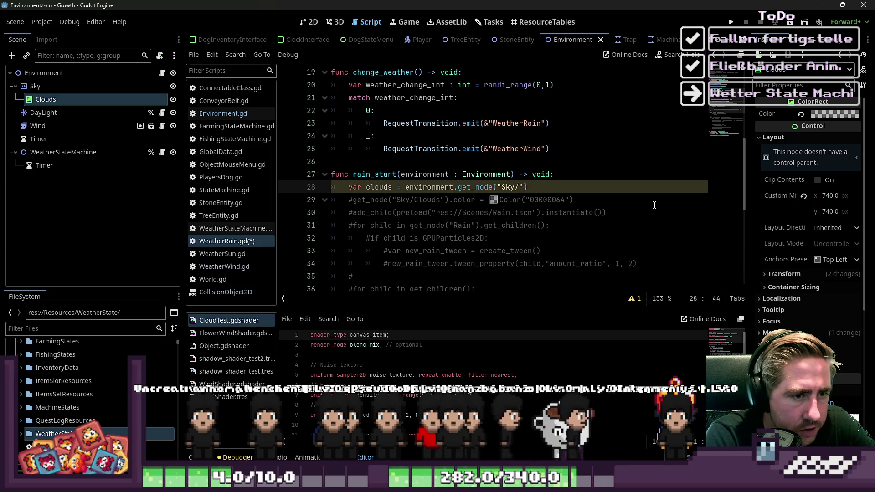
type("Clouds")
key("End")
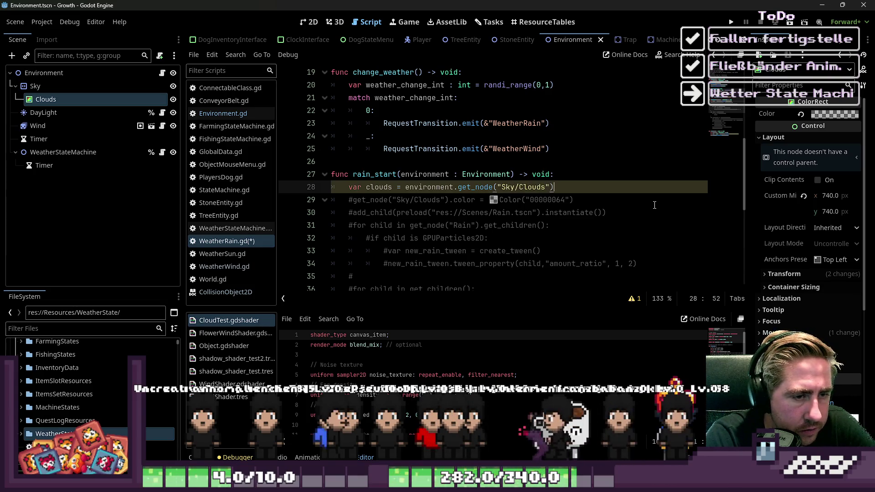
key("Return")
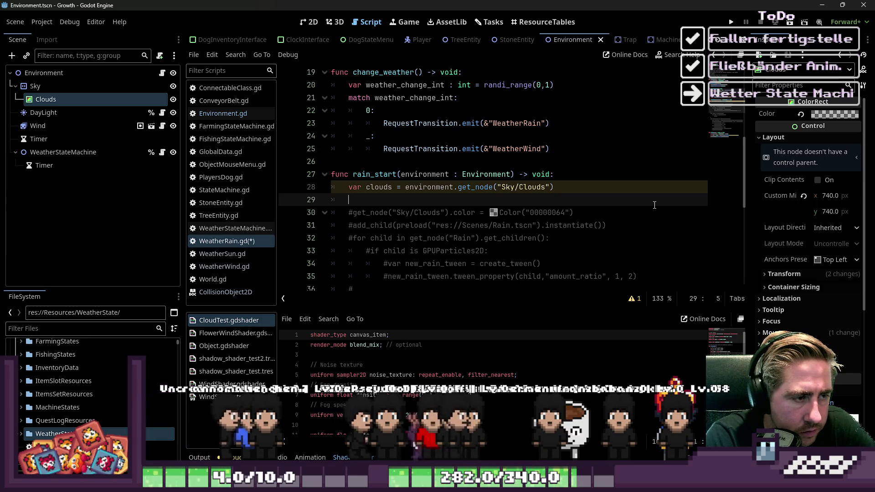
key("Return")
key("Up")
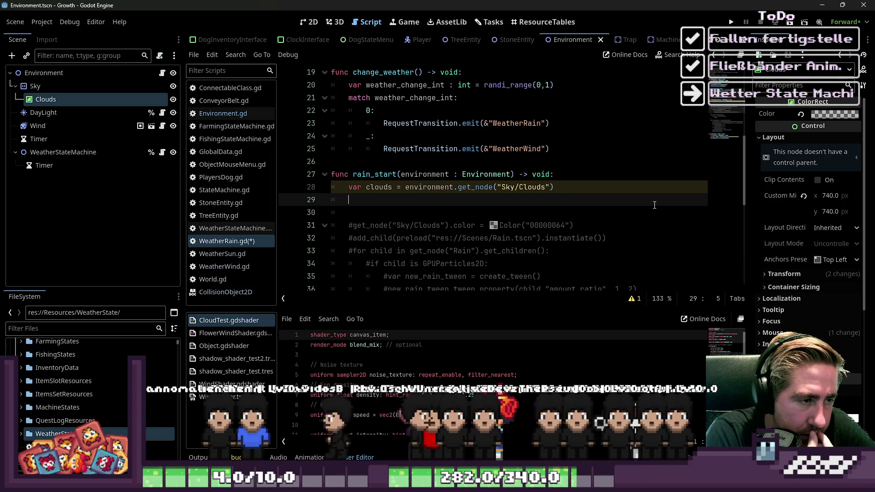
Cut the clouds variable line and start writing a cloud_transition call instead
key("Up")
key("shift+Down")
key("shift+Down")
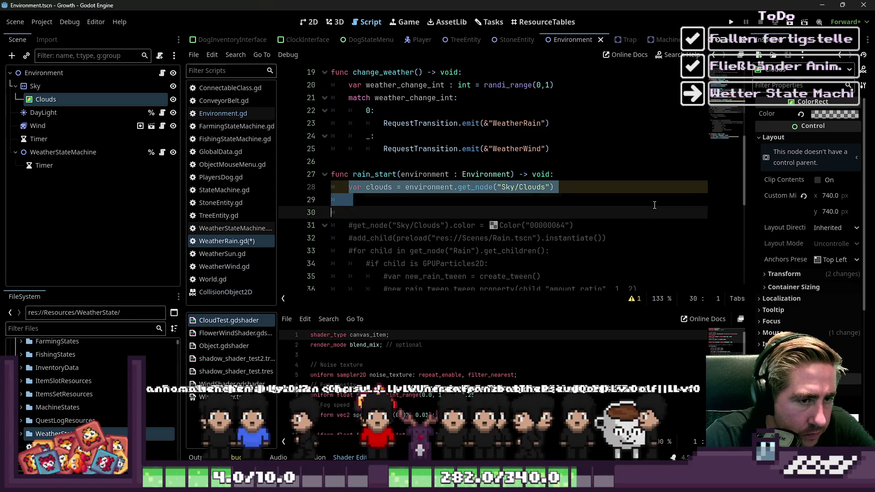
key("shift+Up")
key("shift+Left")
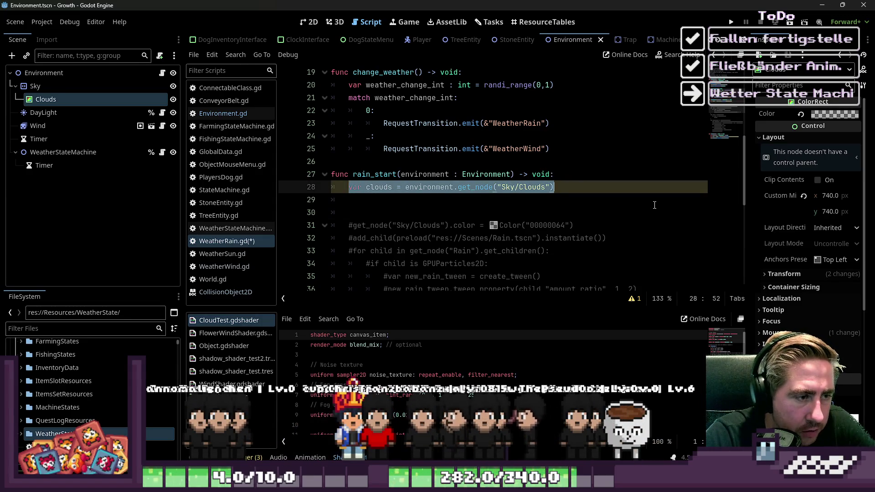
key("ctrl+x")
type("change")
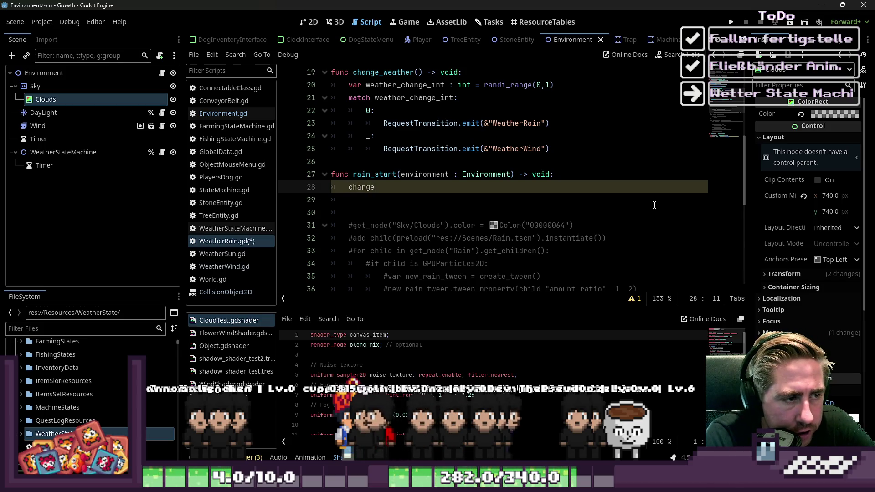
key("BackSpace")
key("BackSpace")
key("BackSpace")
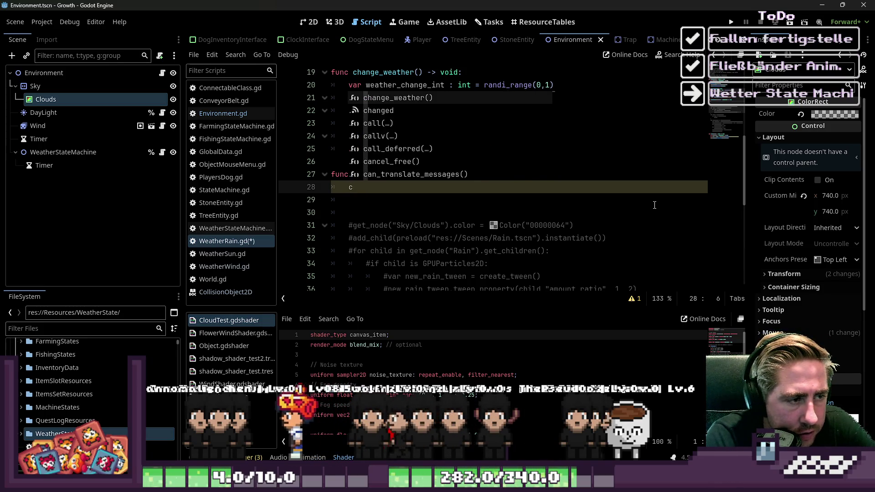
type("loud_transition(")
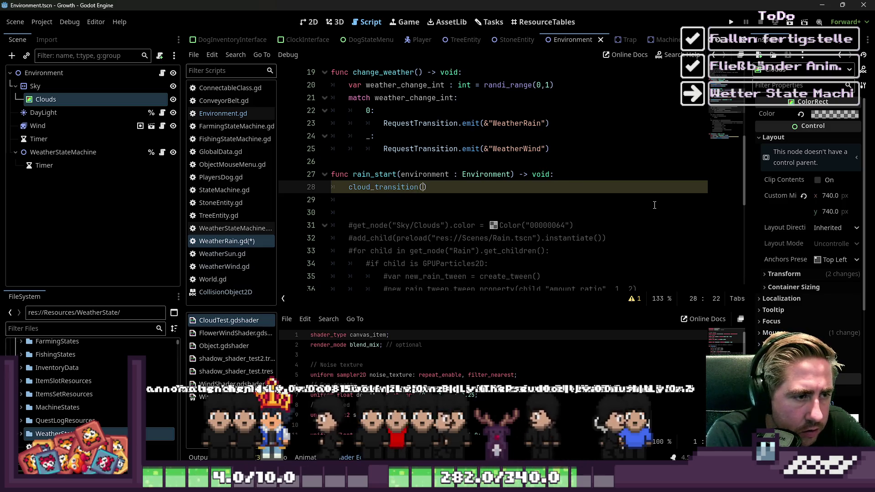
Remove an extra blank line and add spacing after the commented code, before the exit function
key("Down")
key("Down")
key("BackSpace")
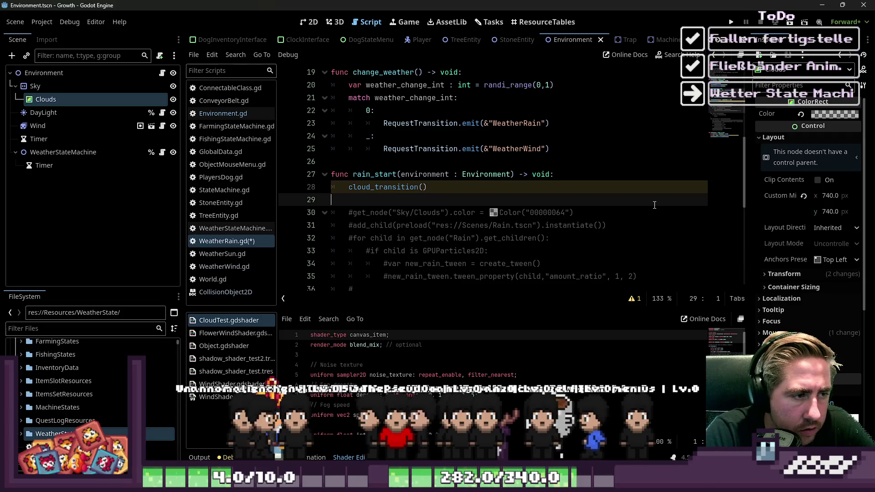
key("Down")
key("Down")
key("Down")
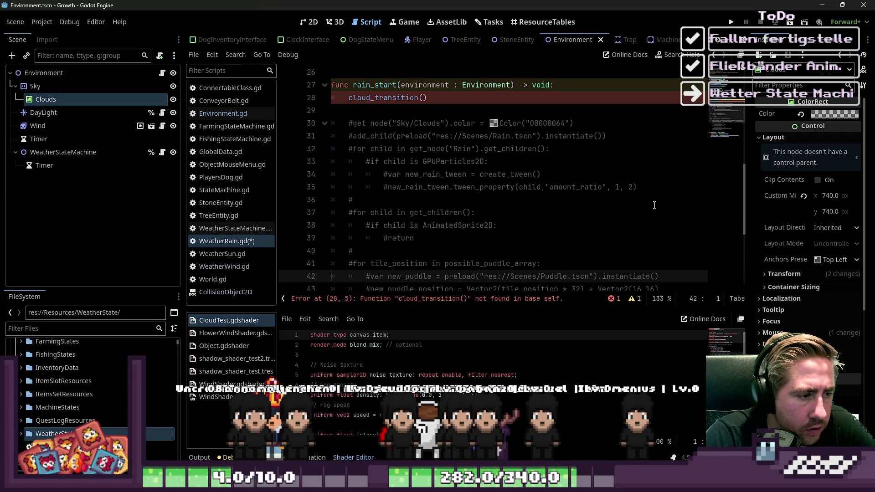
key("Down")
key("Down")
key("Down")
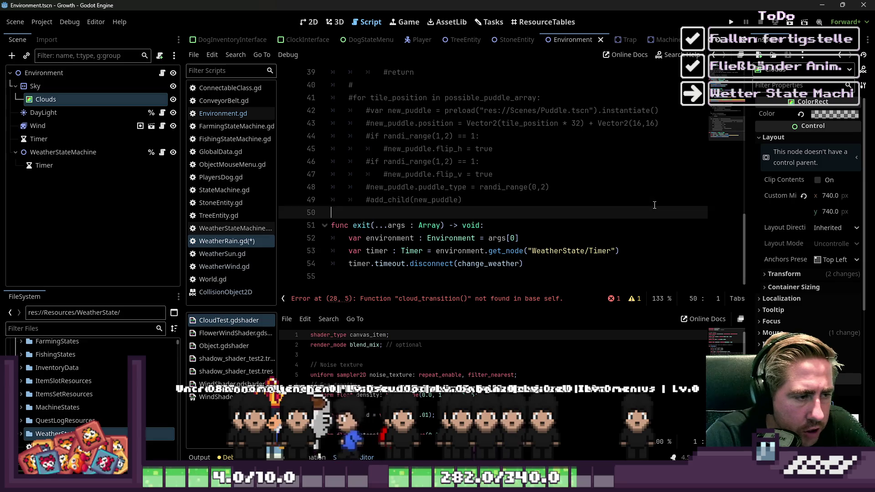
key("Return")
key("Return")
key("Up")
Declare a new cloud_transition(Clouds : ColorRect) -> void function with a pass body
type("nc cl")
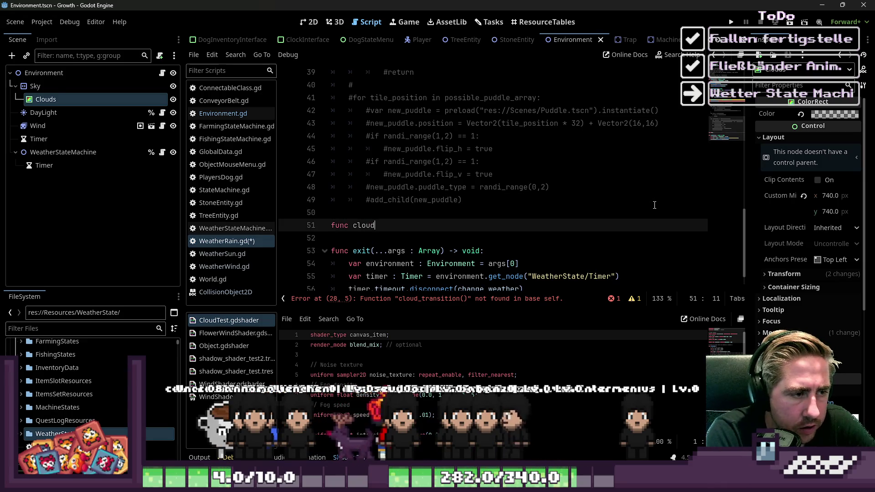
type("_transition")
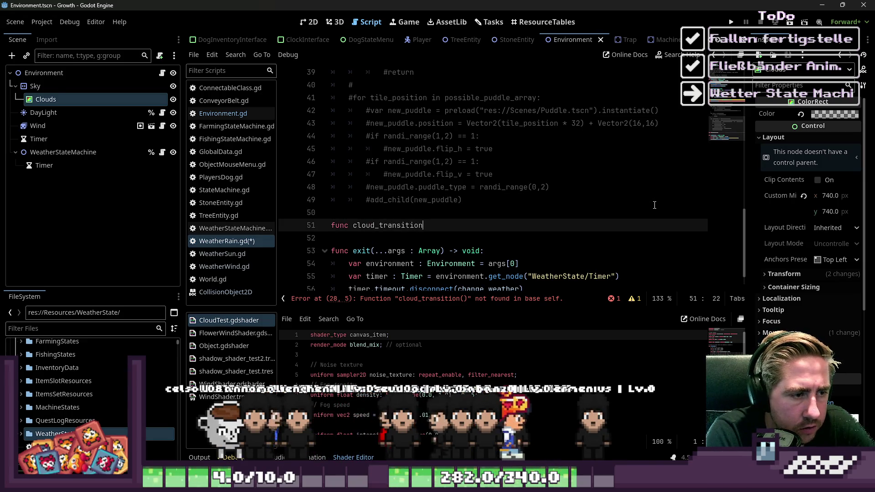
type(" -> voo")
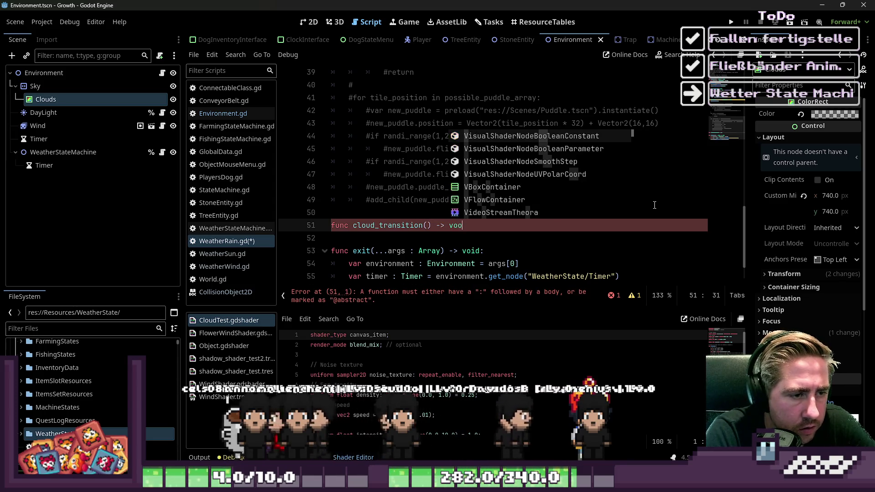
key("Return")
type(":")
key("Return")
type("pass")
key("Up")
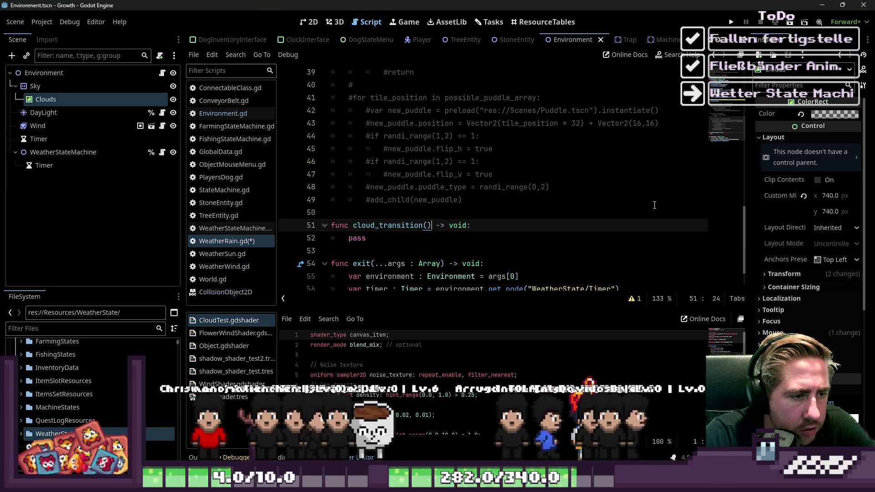
key("Left")
key("Left")
key("Left")
key("ctrl+v")
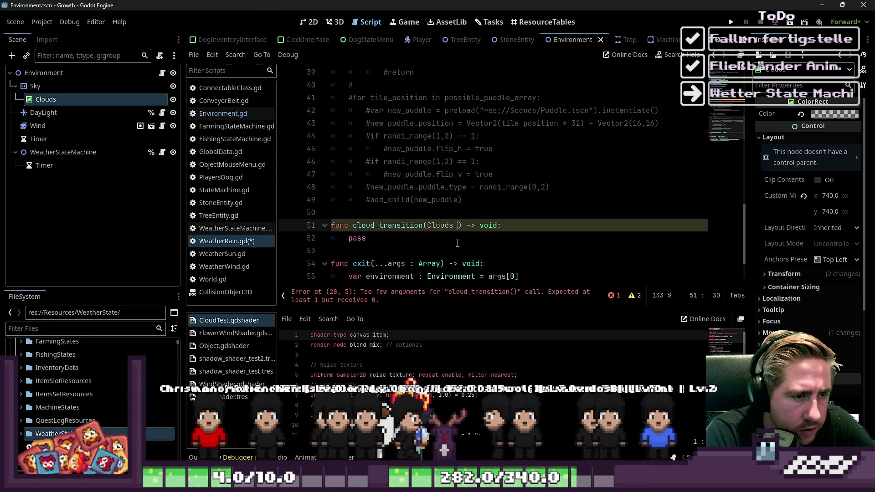
type(": ")
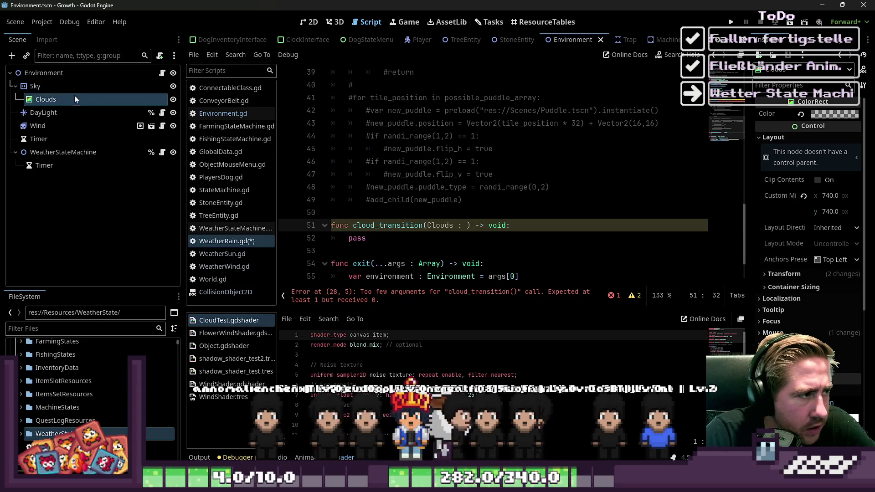
type("Color")
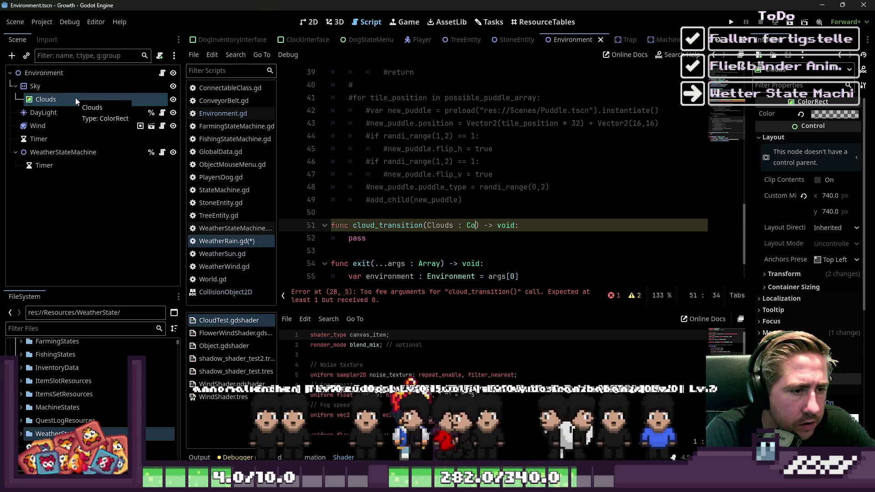
type("Rect")
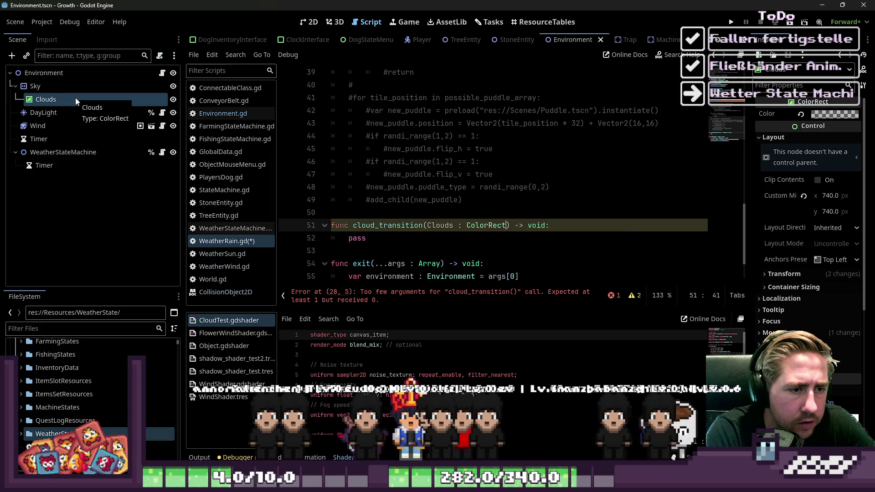
Delete the stray 'var clouds = ' so rain_start calls cloud_transition(environment.get_node("Sky/Clouds"))
scroll(433, 174, "up", 6)
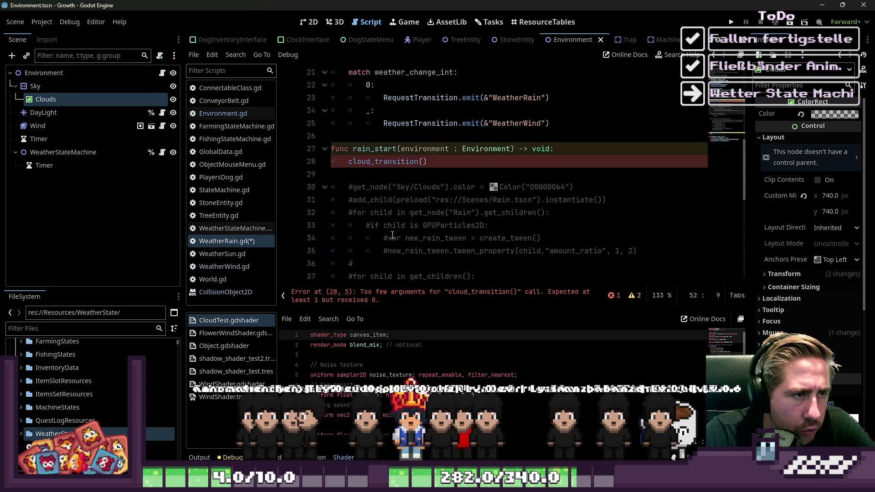
left_click(433, 174)
left_click(401, 163)
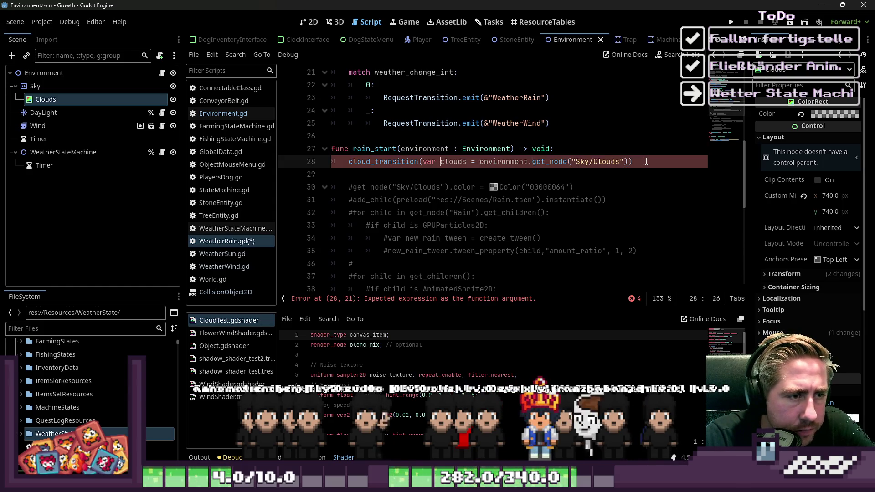
key("Home")
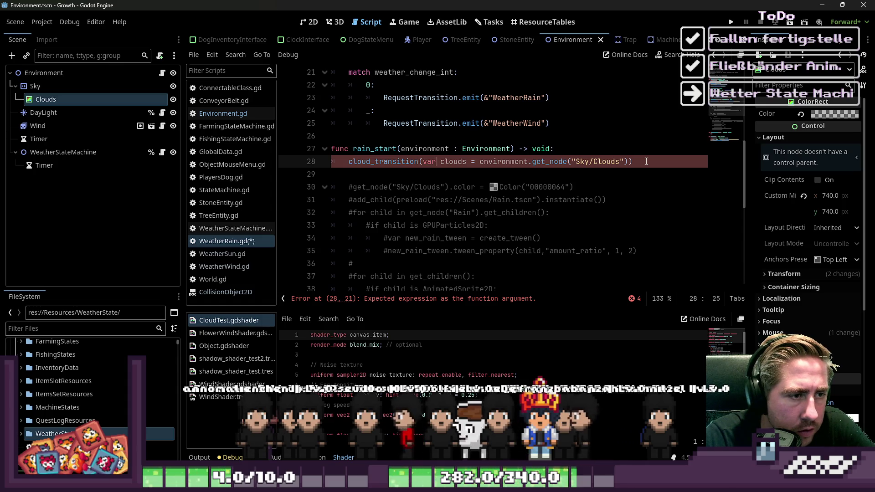
key("ctrl+Left")
key("ctrl+shift+Right")
key("ctrl+shift+Right")
key("ctrl+shift+Right")
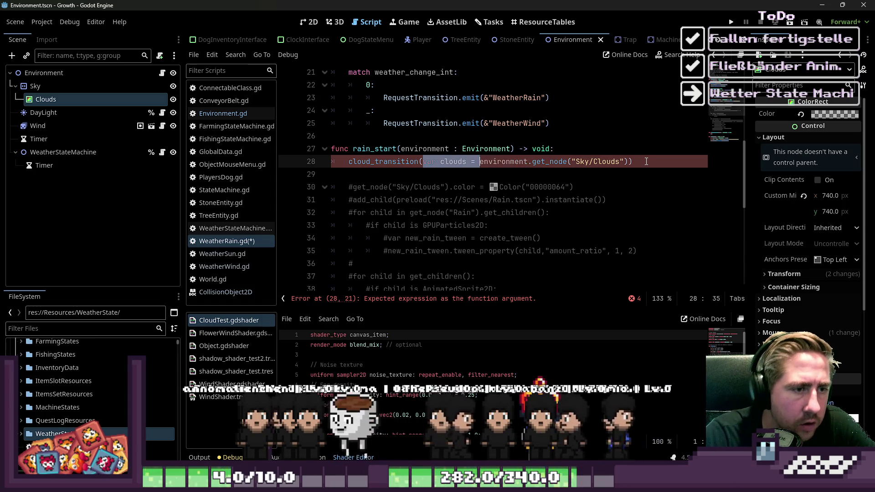
key("BackSpace")
key("Down")
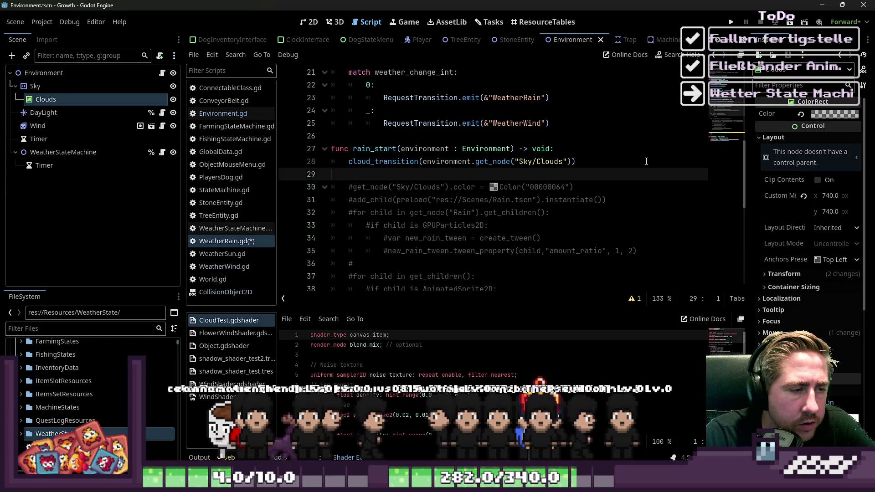
scroll(394, 204, "down", 7)
left_click(394, 205)
type("var")
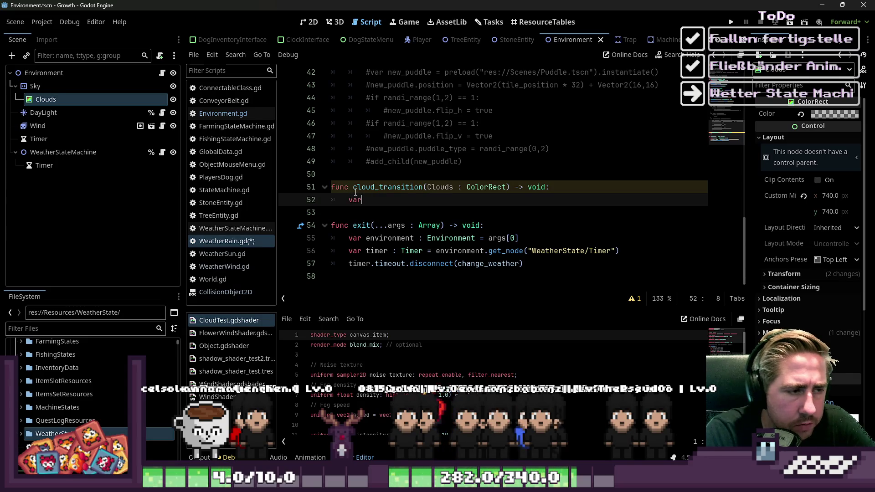
Write new_tween : Tween = create_tween() as cloud_transition's body, removing the extra blank line
type(" new_")
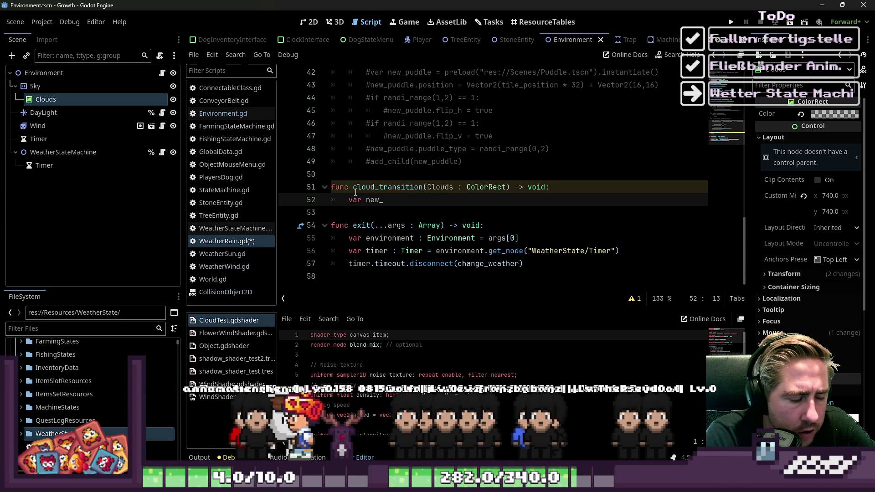
type("tw")
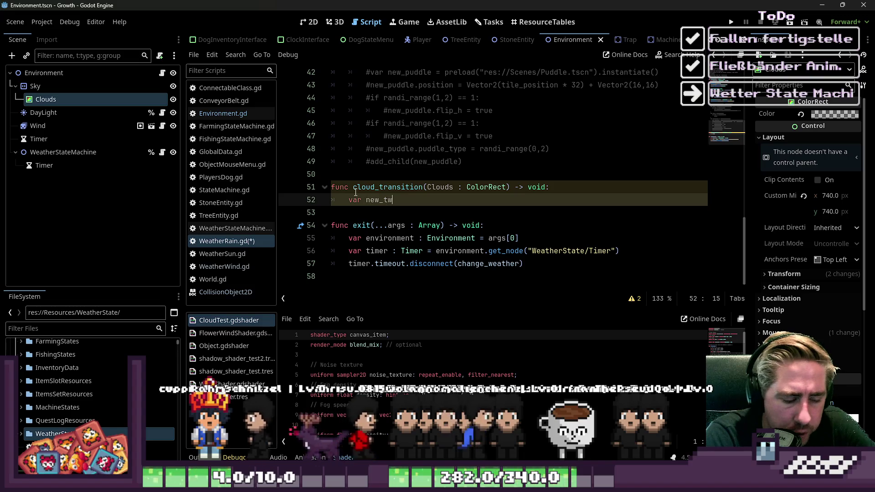
type("een : Tween = ")
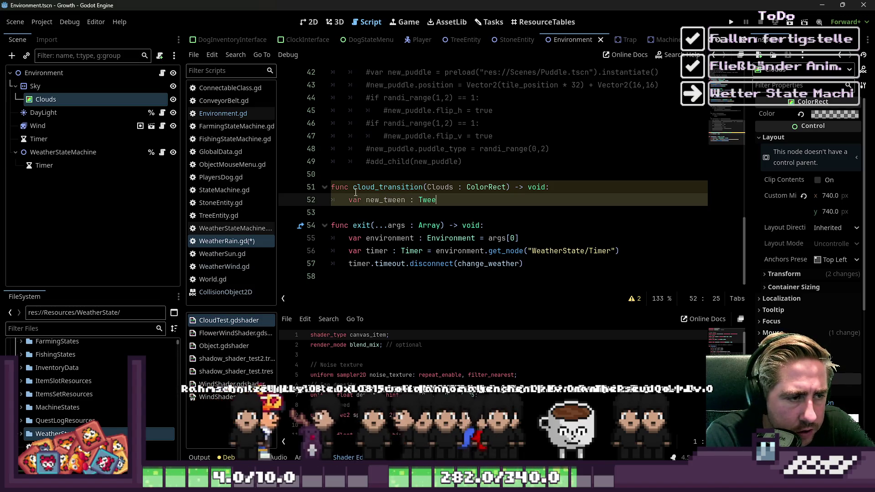
type("crea")
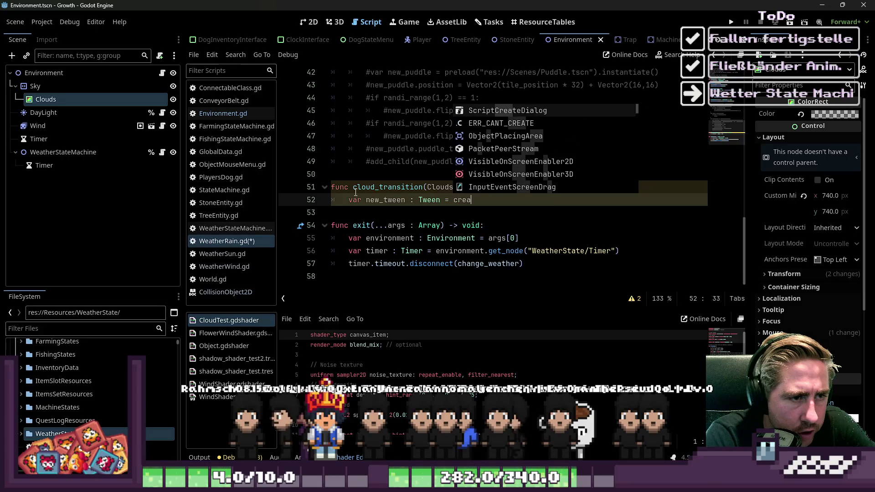
type("te_tw")
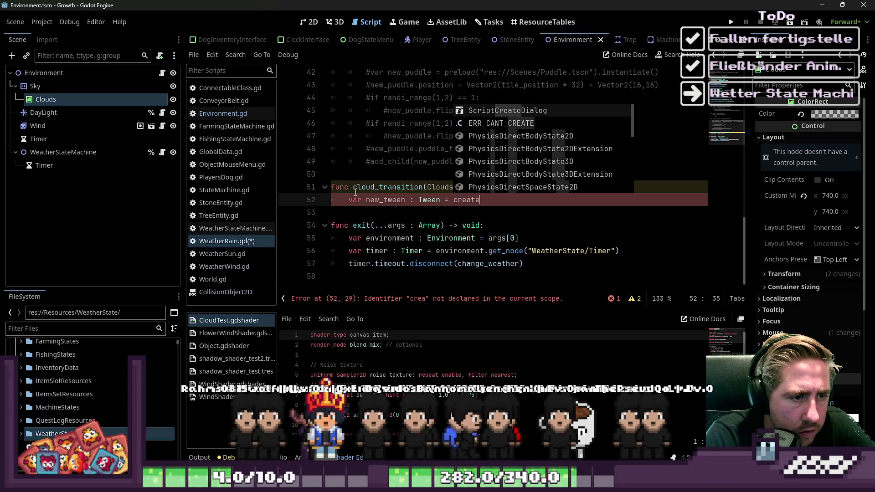
key("Return")
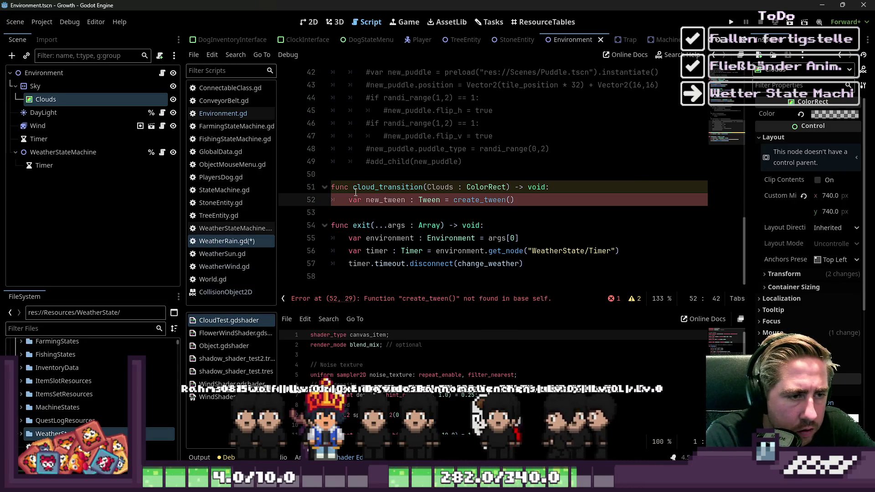
key("End")
key("Return")
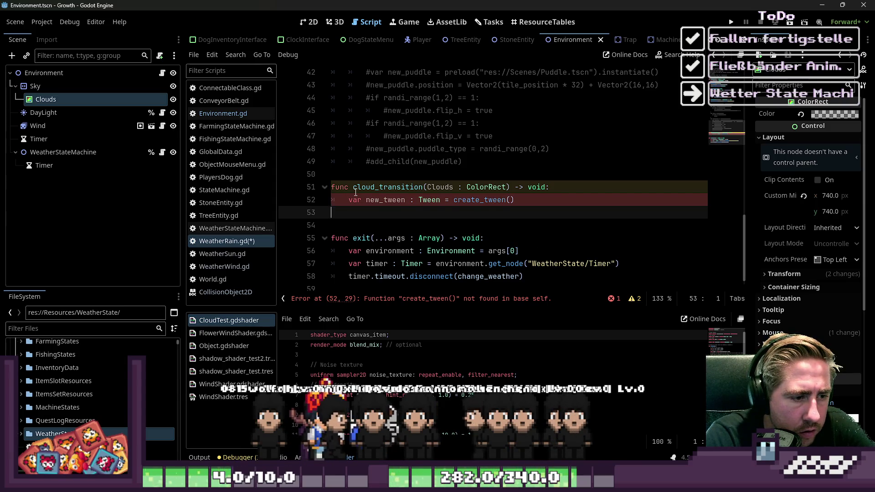
key("BackSpace")
key("BackSpace")
left_click(451, 200)
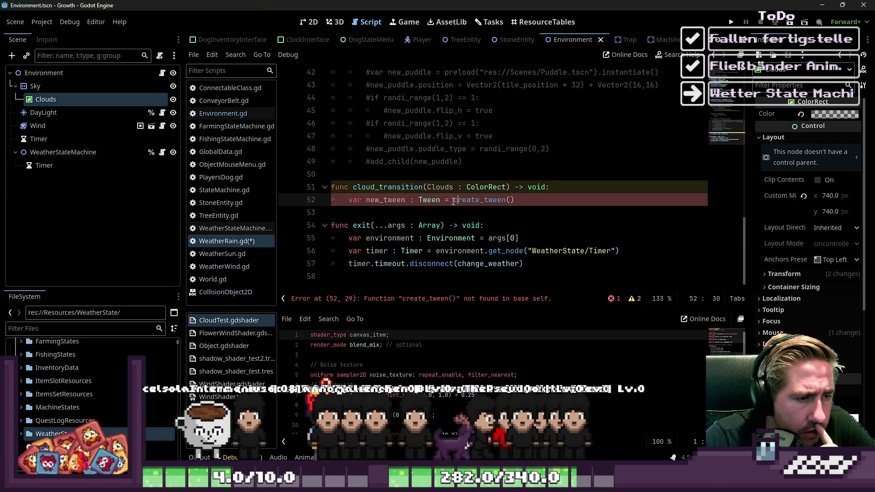
scroll(450, 201, "up", 5)
scroll(458, 202, "down", 5)
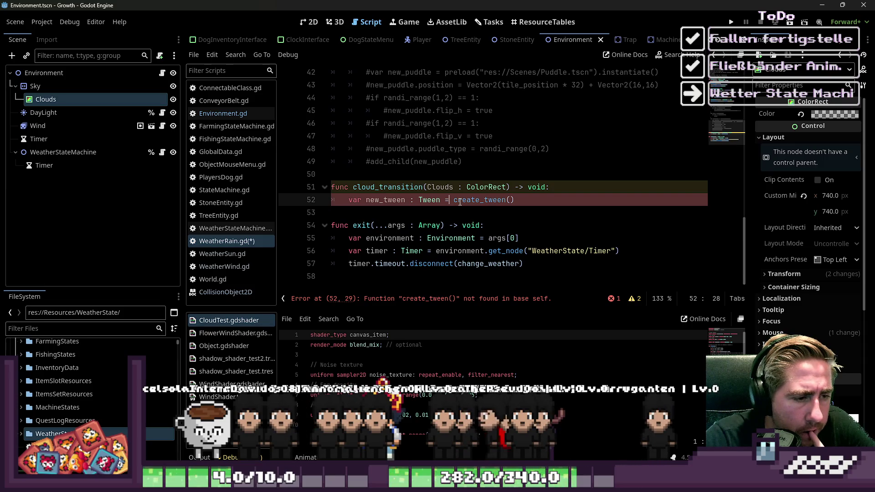
scroll(455, 200, "up", 1)
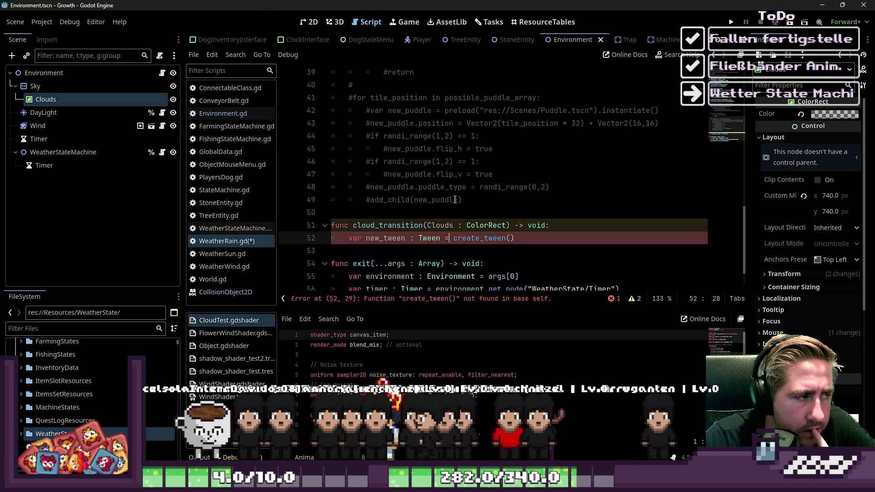
scroll(455, 200, "up", 5)
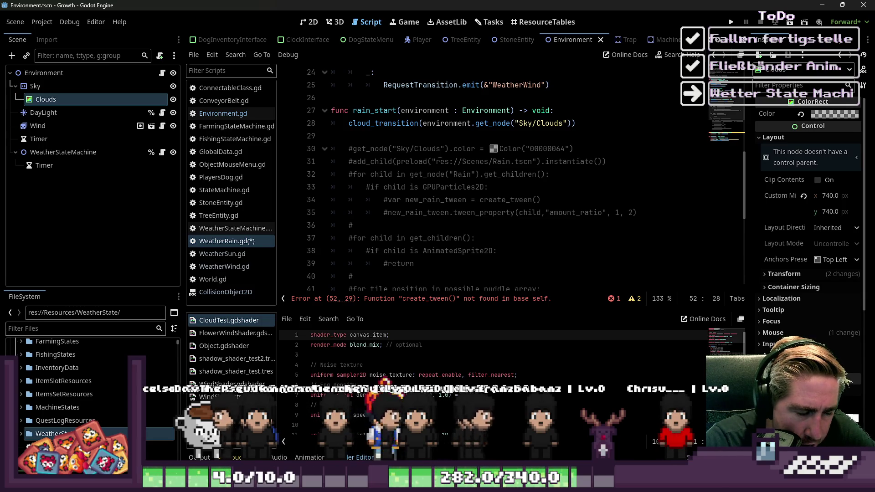
Cut the get_node path so rain_start calls cloud_transition(environment)
scroll(442, 155, "down", 5)
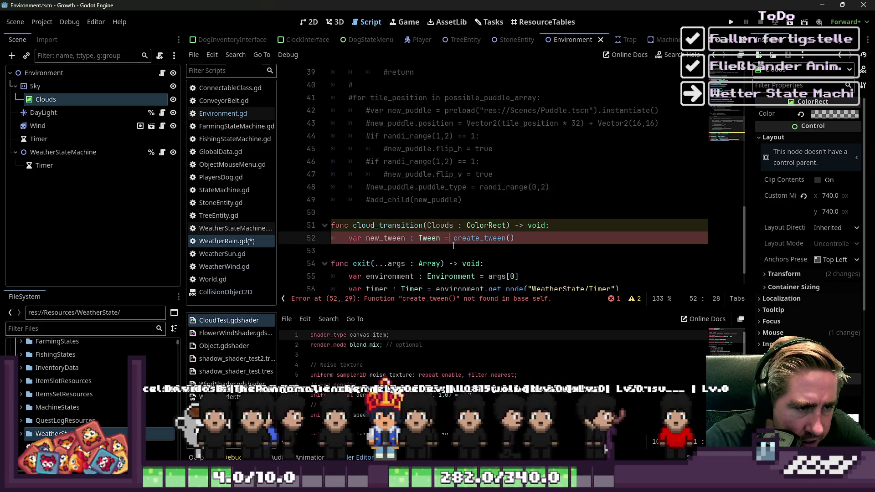
left_click(453, 240)
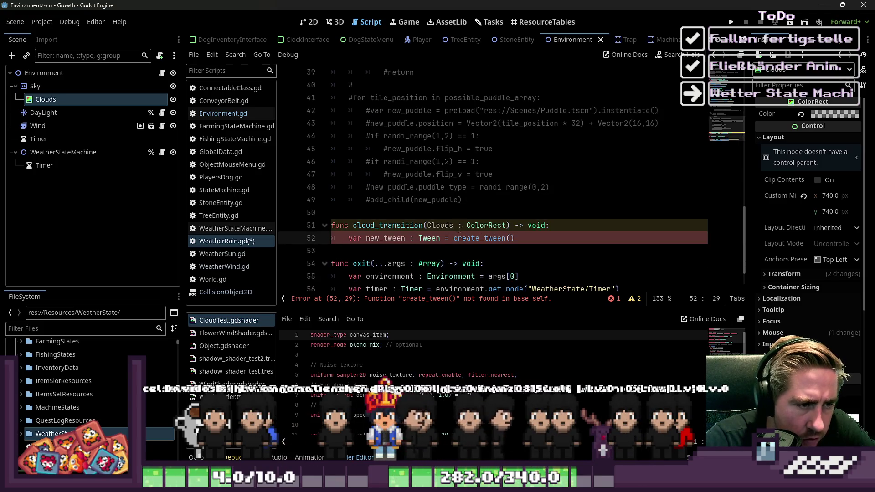
scroll(462, 229, "up", 8)
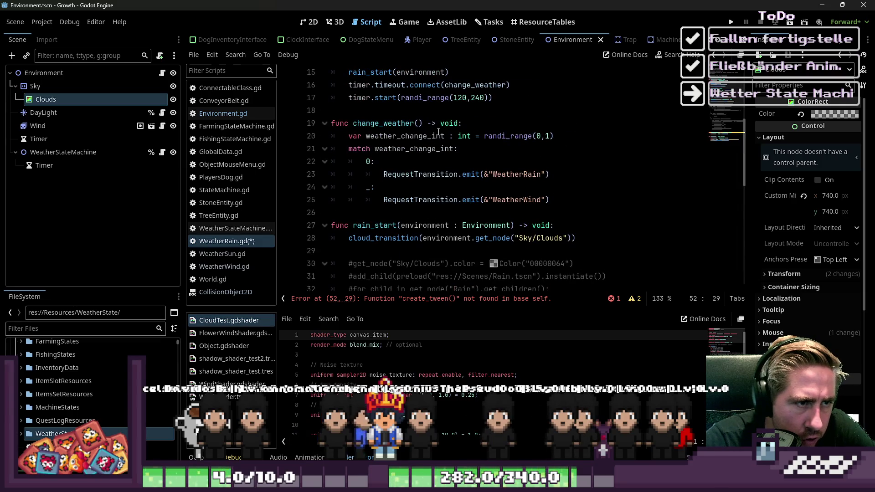
scroll(437, 132, "up", 2)
double_click(416, 147)
scroll(421, 152, "down", 2)
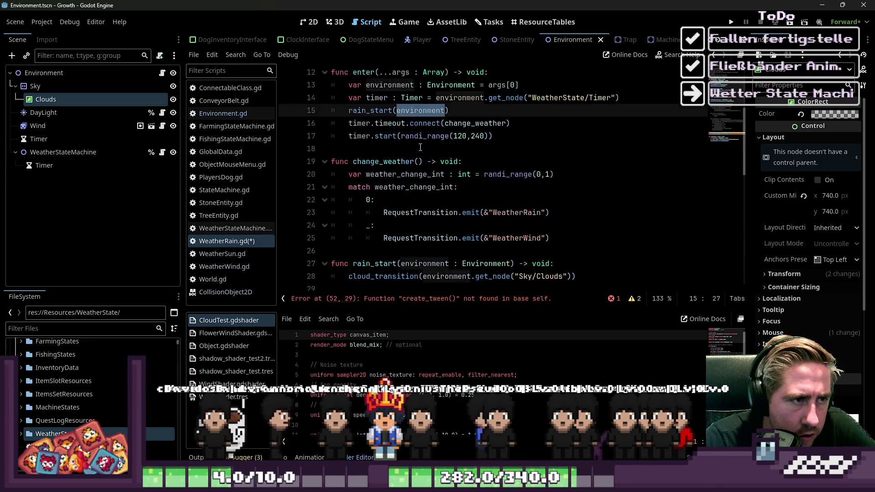
left_click(389, 174)
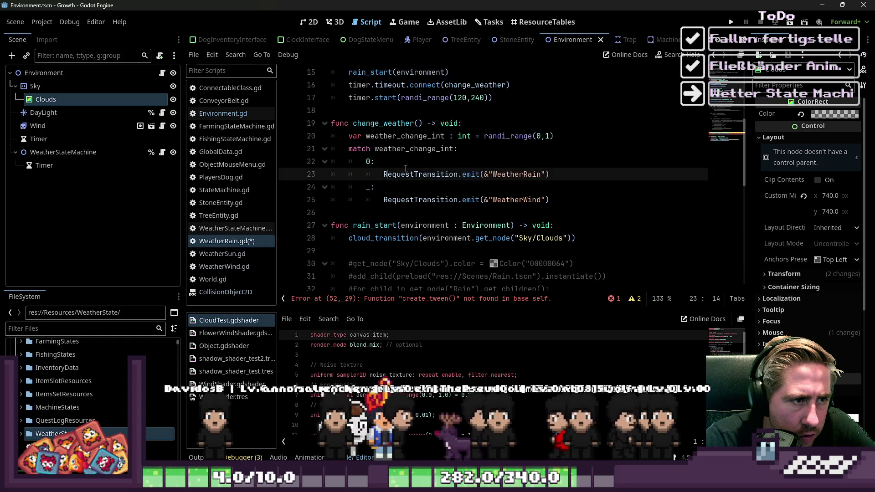
scroll(443, 241, "down", 1)
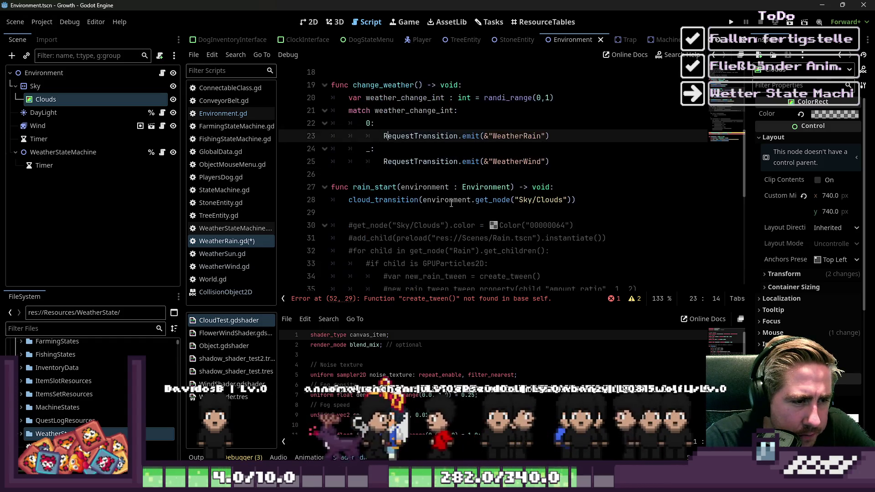
left_click_drag(474, 200, 501, 201)
key("BackSpace")
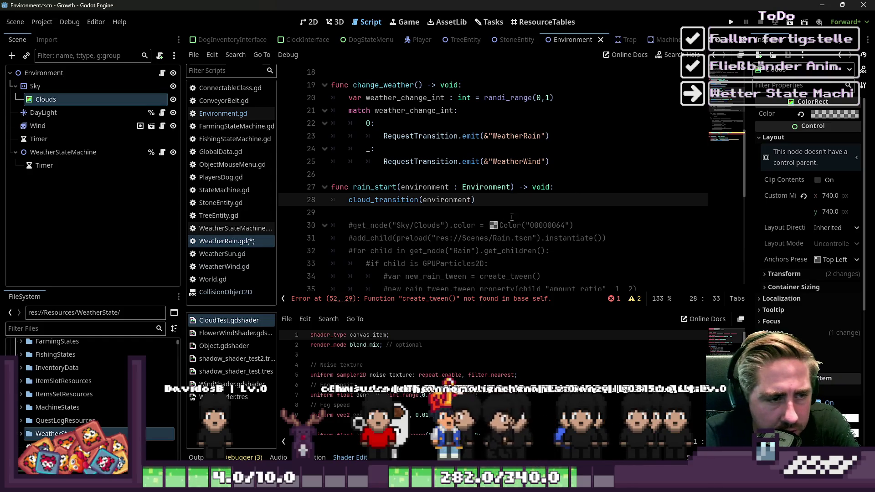
scroll(450, 235, "down", 8)
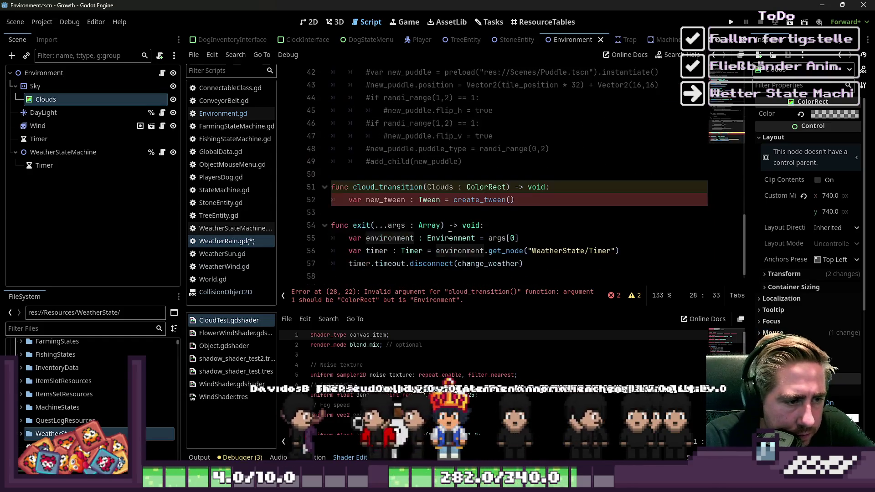
Change cloud_transition's parameter to environment : Environment
double_click(439, 187)
type("environment : En")
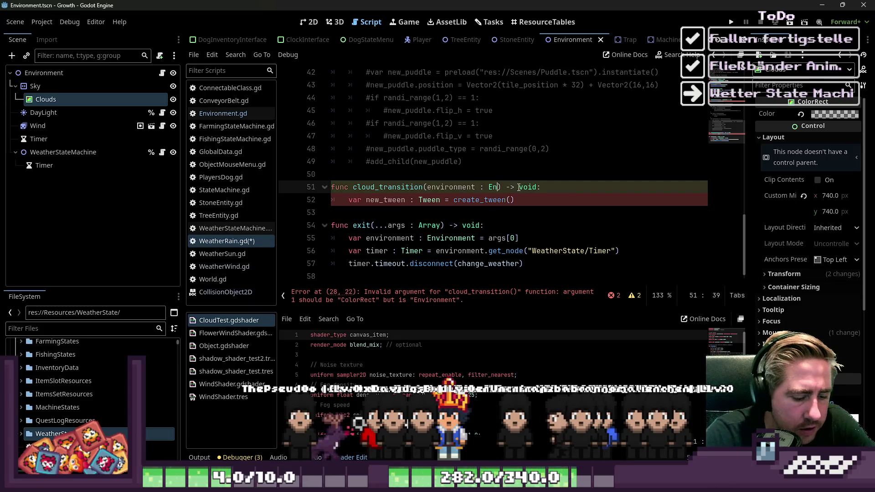
type("vironment")
key("Return")
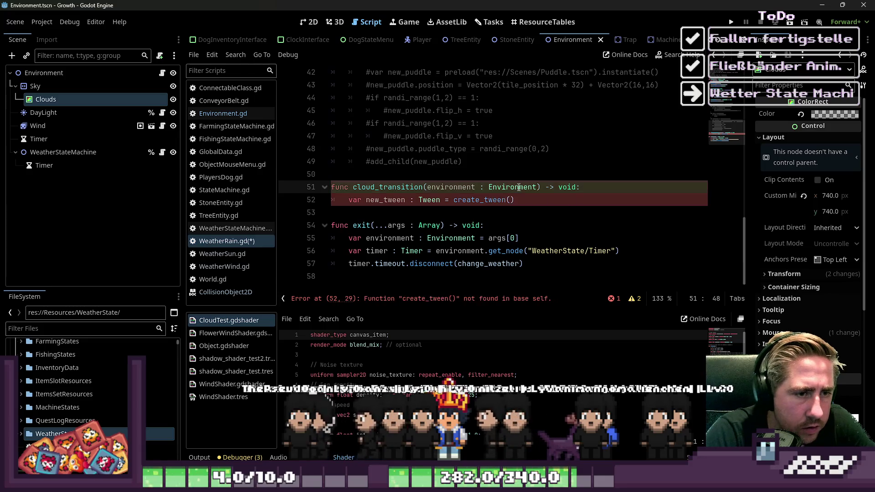
Add var clouds : ColorRect = environment.get_node("Sky/Clouds") and switch the tween to environment.create_tween()
key("End")
key("Return")
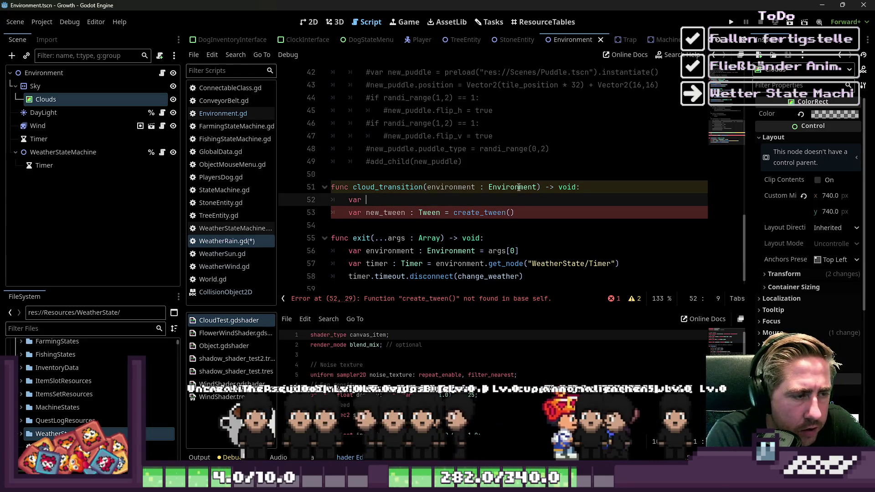
type("clouds :")
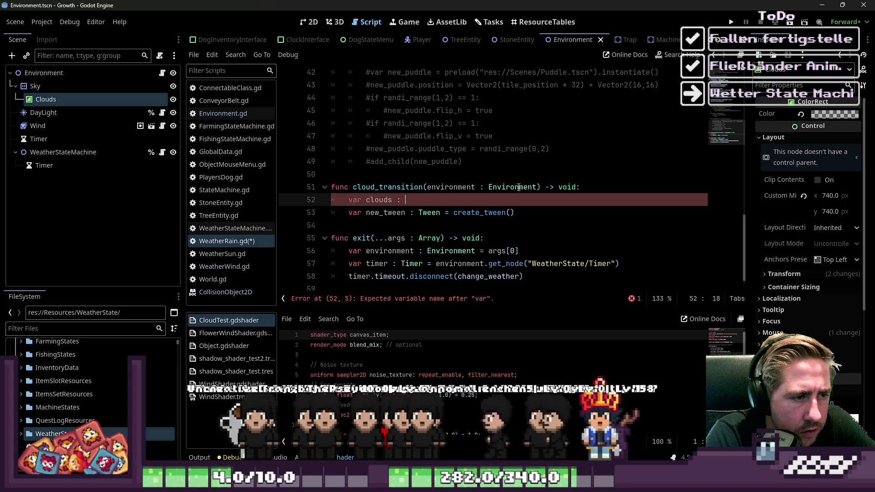
key("Down")
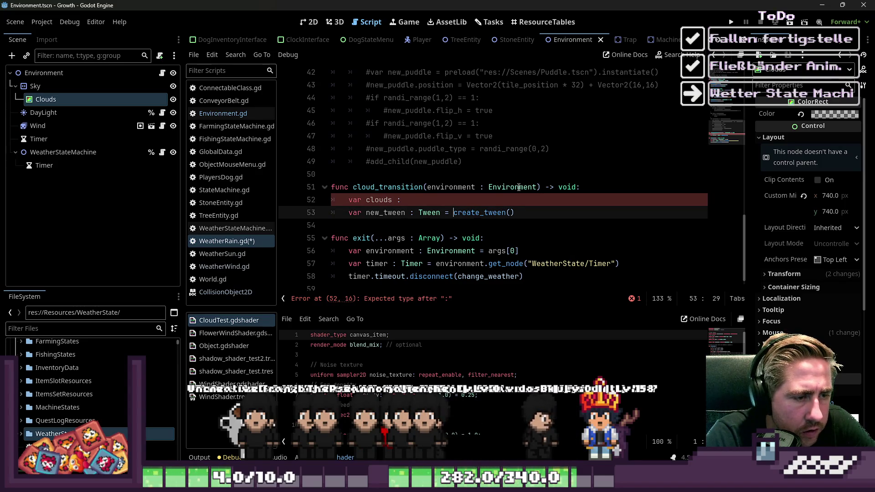
type("en")
key("Tab")
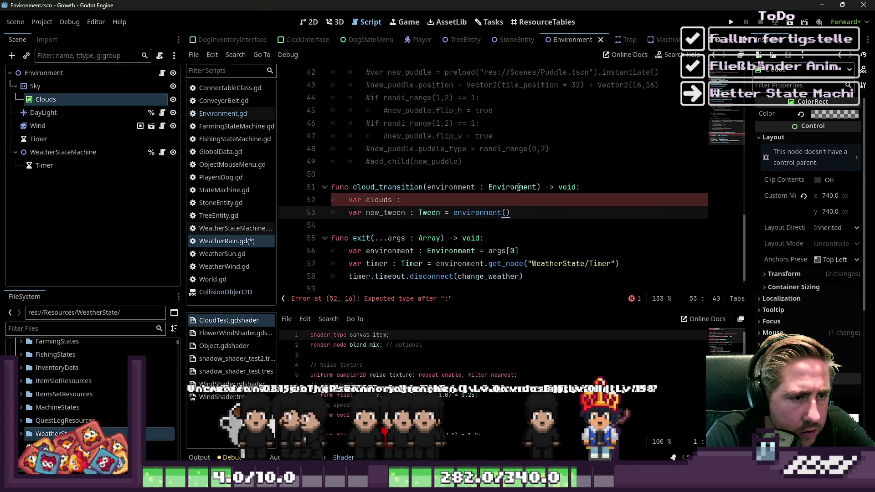
type(".cr")
type("eate_tween")
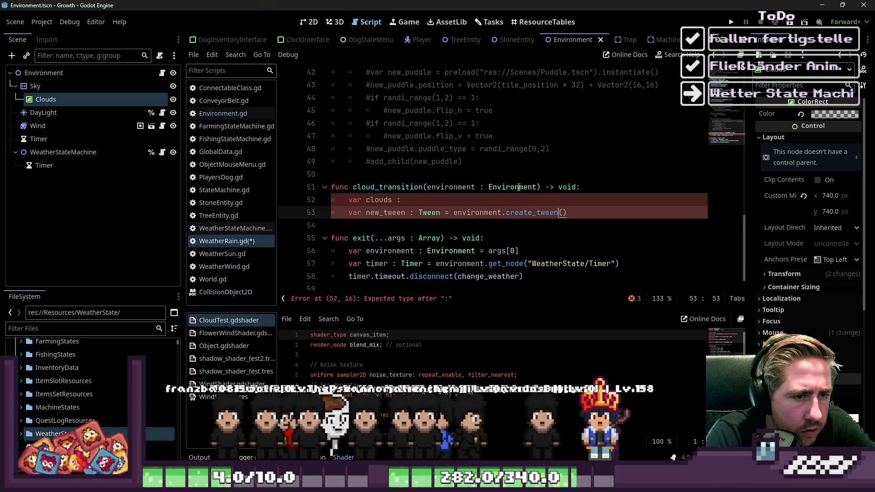
key("Up")
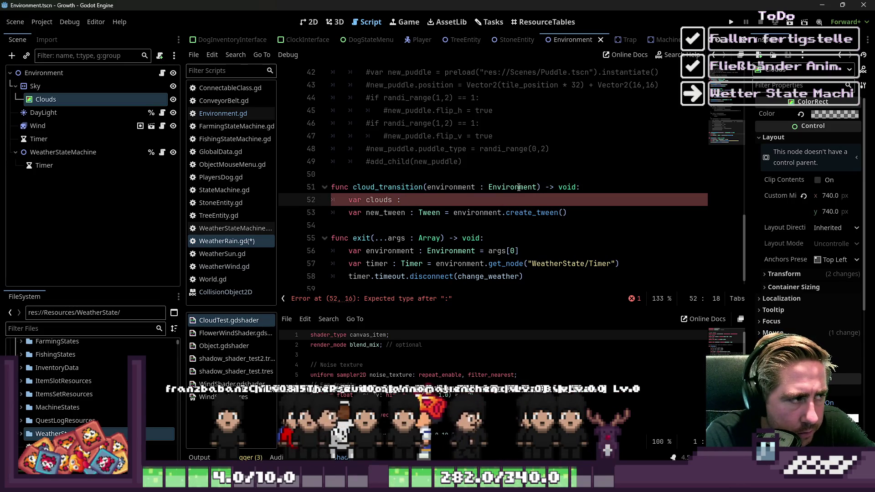
type("ColorRe")
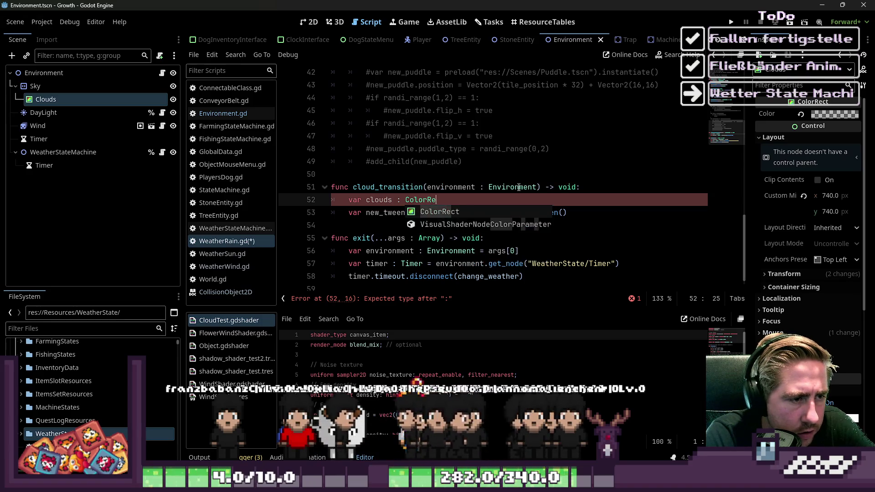
key("Return")
type("= environment.get_node(\"Sky/Clo")
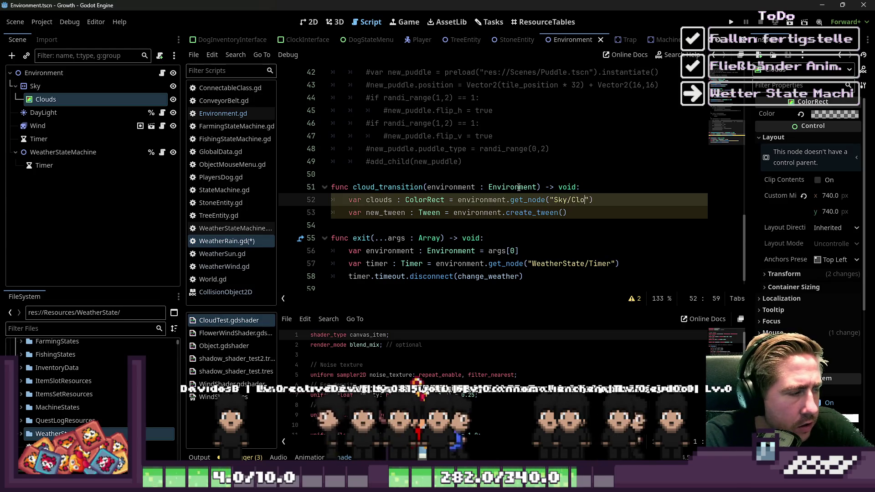
type("uds")
Add a new indented line below the tween and begin typing new_tween.pro
key("Down")
key("Down")
key("Return")
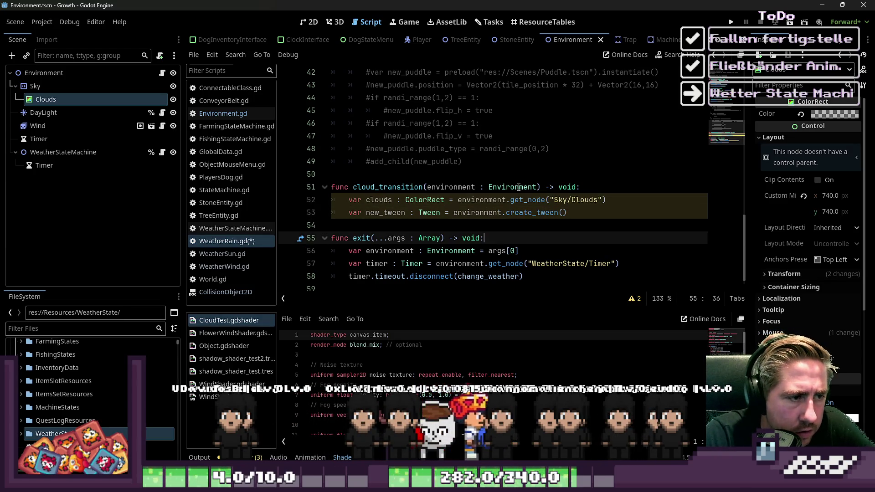
key("Up")
key("Return")
key("Up")
type("new_tween.")
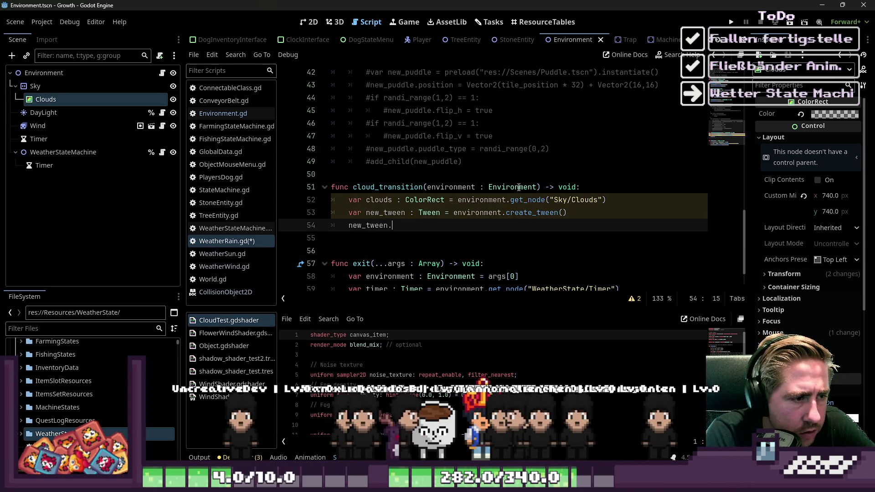
type("pro")
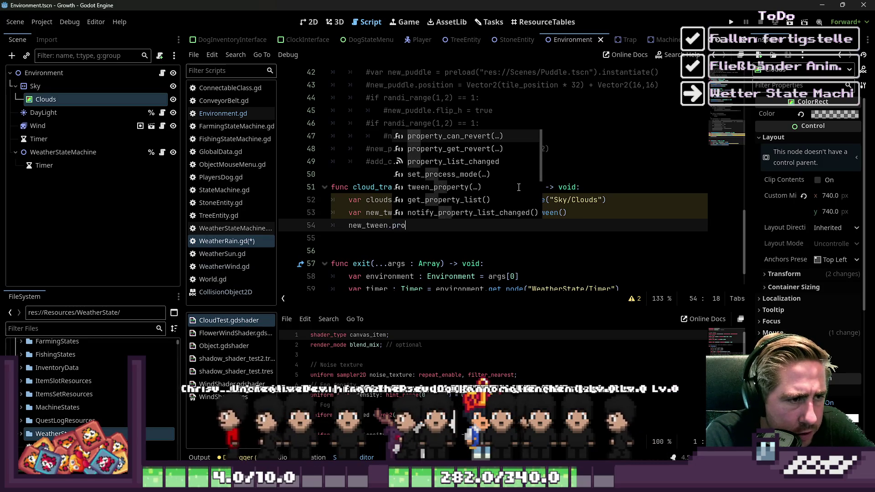
Insert new_tween.tween_property with clouds and "color" as its first arguments
key("Down")
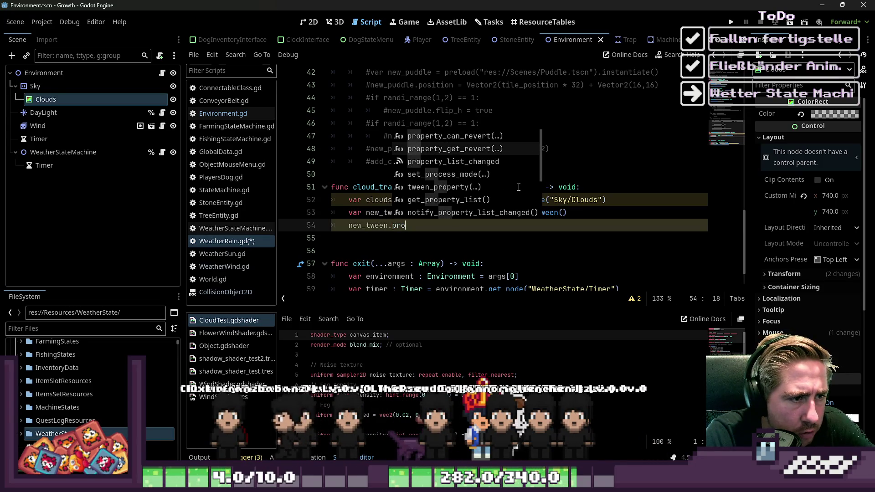
key("Down")
key("Down")
key("Down")
key("Return")
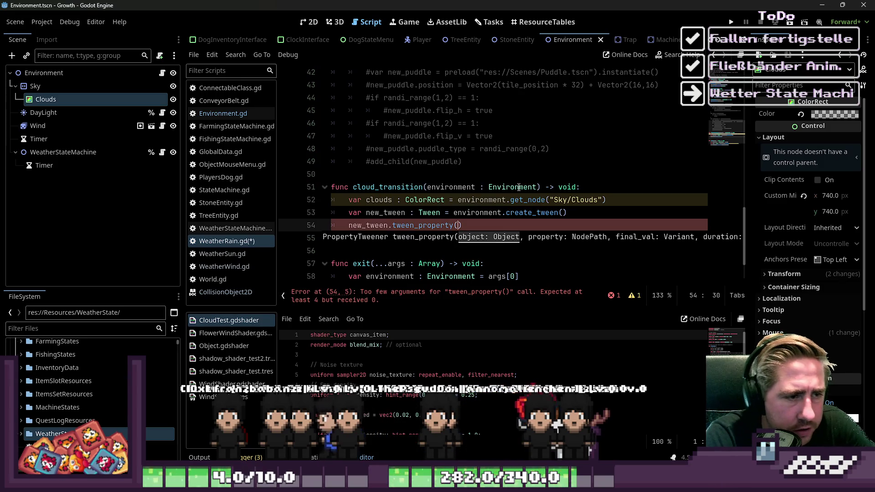
type("clouds,")
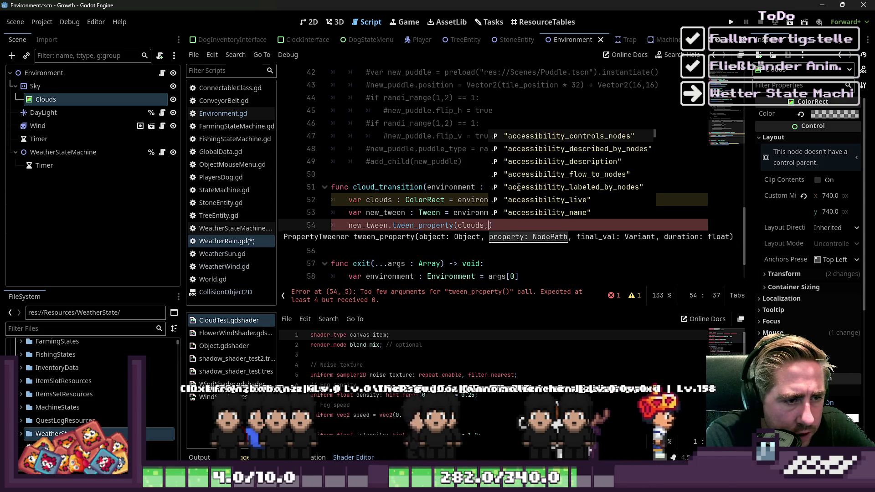
type("\"color\"")
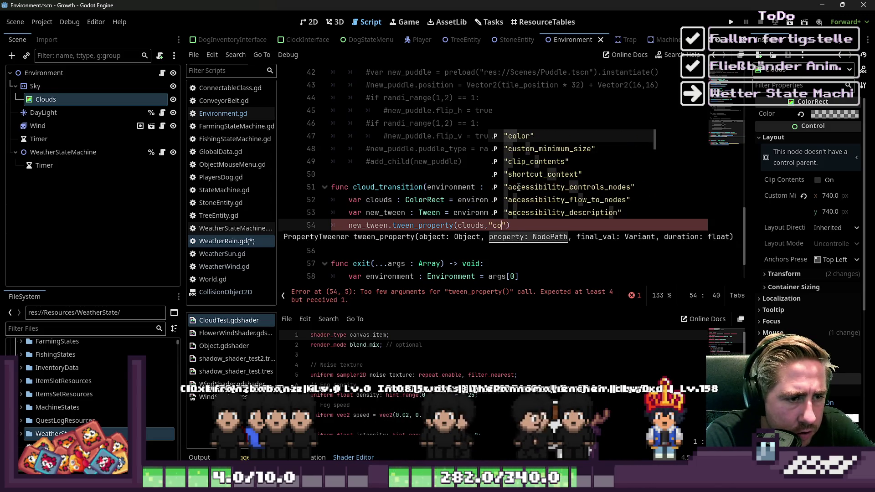
type("m")
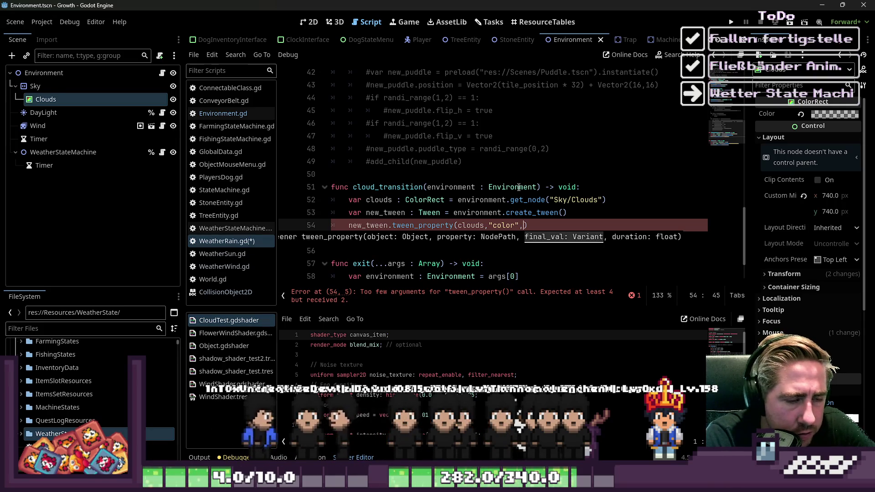
scroll(503, 162, "up", 5)
Finish the call as tween_property(clouds,"color", Color("00000064"), 10) using the color from line 30
scroll(503, 161, "up", 1)
left_click_drag(573, 149, 501, 148)
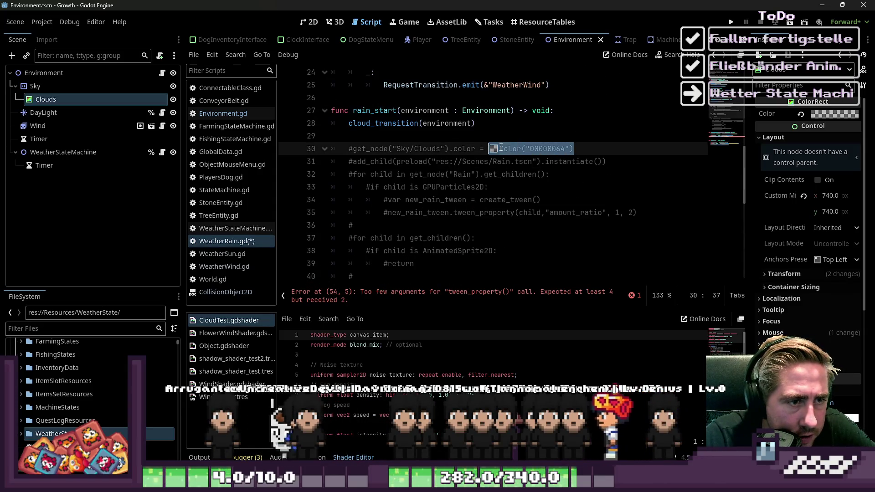
scroll(534, 120, "down", 7)
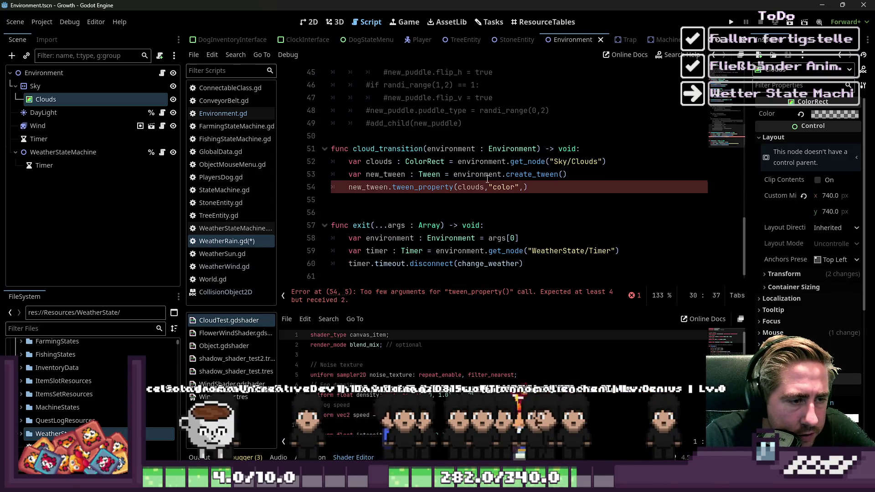
left_click(524, 189)
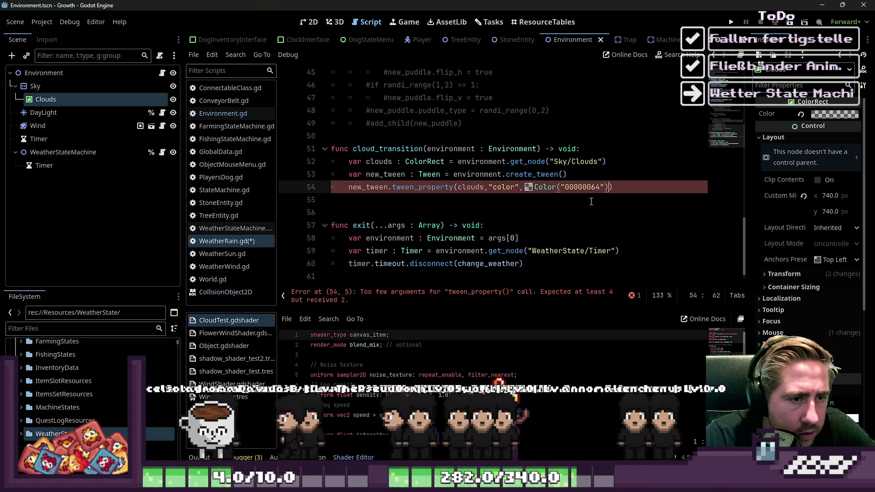
type(",")
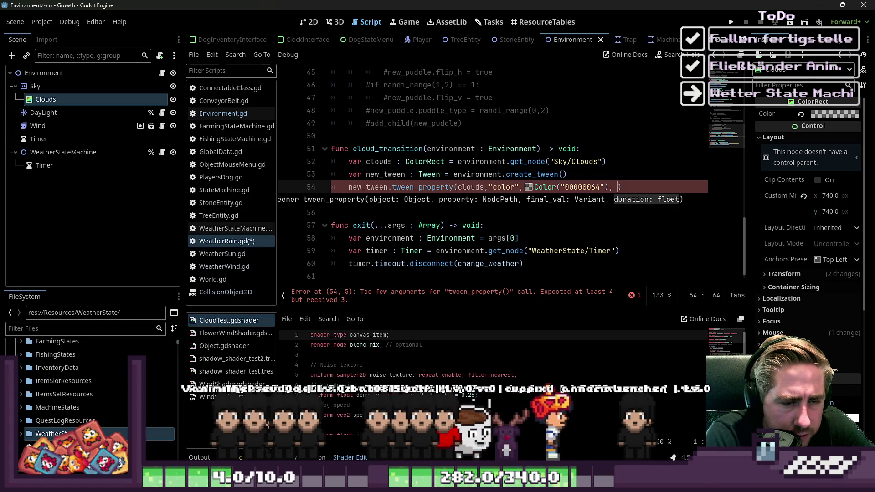
type("10")
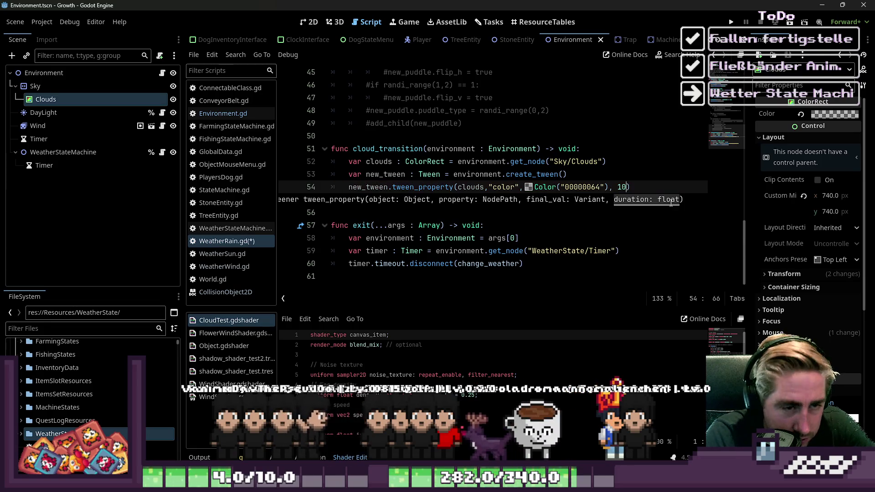
Remove the leftover blank line after the tween_property call
key("Down")
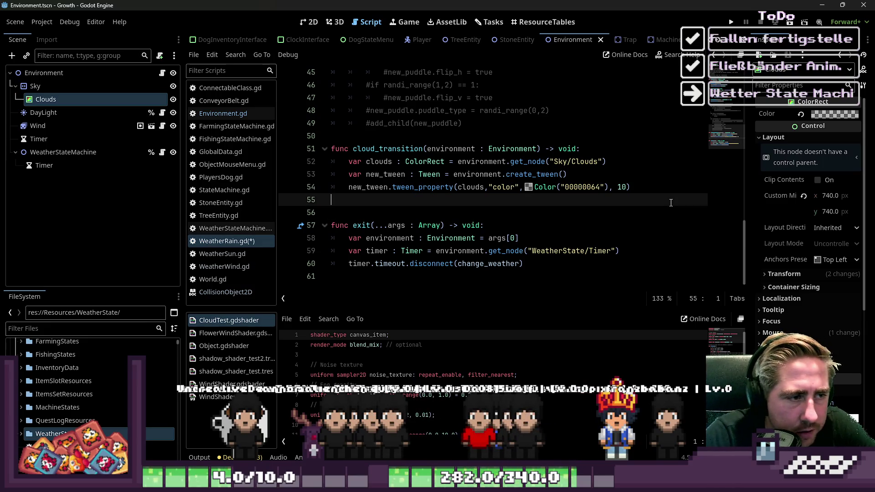
key("Up")
key("Up")
key("Up")
key("Down")
key("Down")
key("Down")
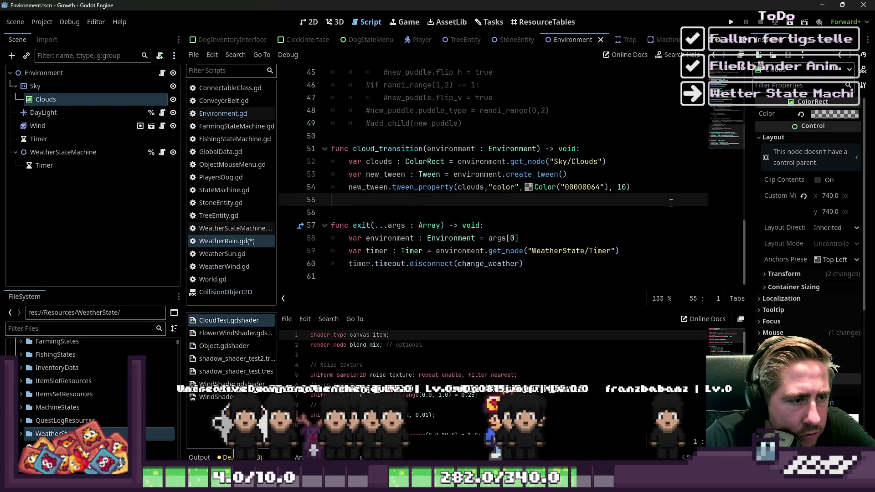
key("Tab")
key("Tab")
key("BackSpace")
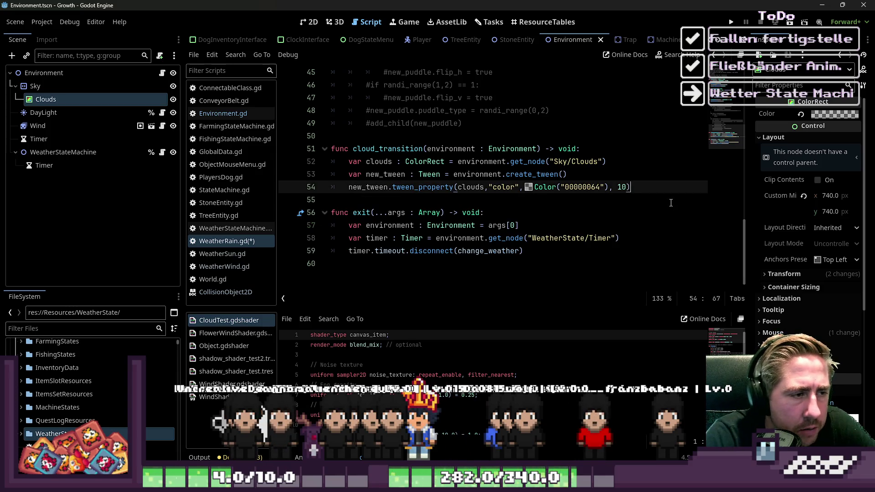
key("Up")
key("Up")
key("Up")
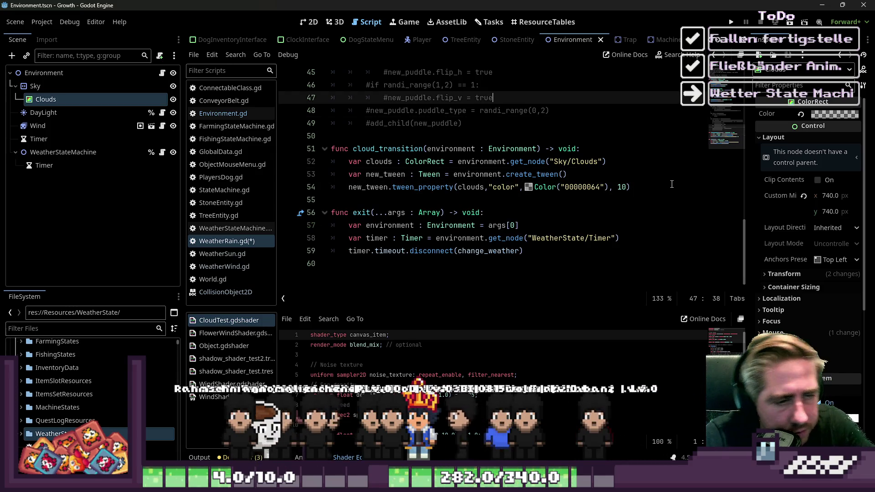
scroll(442, 259, "up", 2)
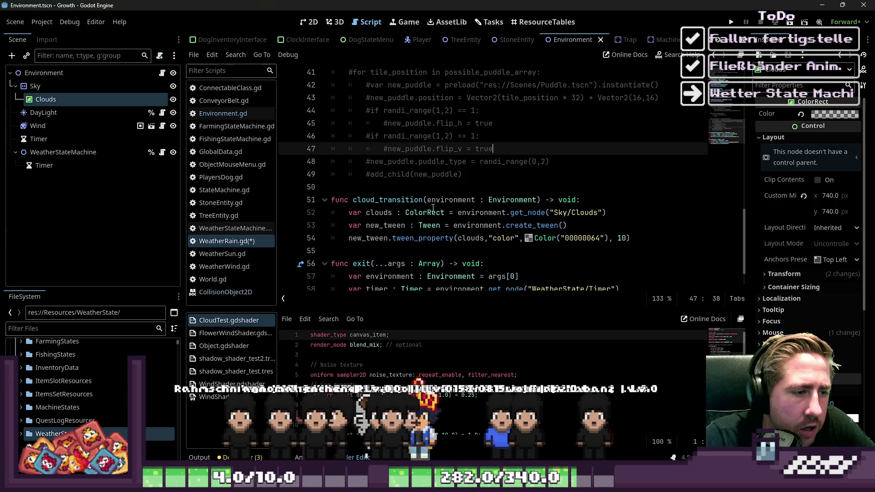
Delete the commented get_node("Sky/Clouds").color line from rain_start and add a blank spacing line
left_click(432, 207)
double_click(410, 200)
scroll(450, 227, "up", 6)
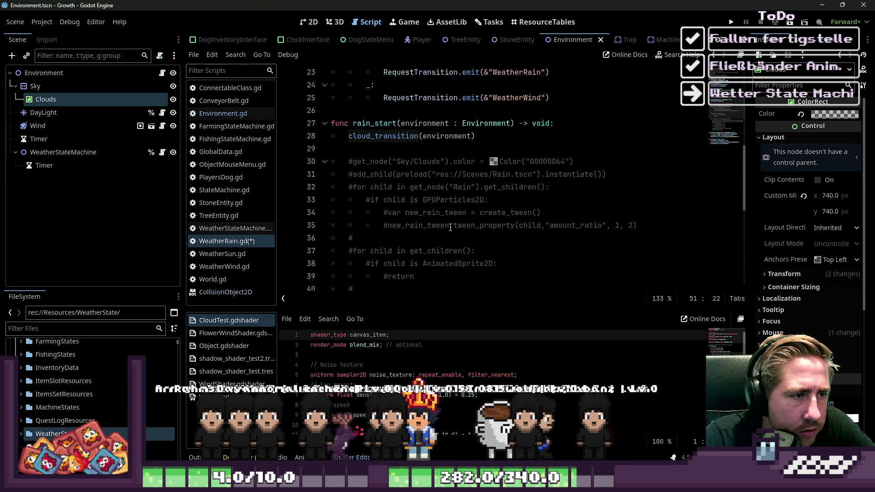
left_click(440, 176)
left_click_drag(575, 161, 325, 158)
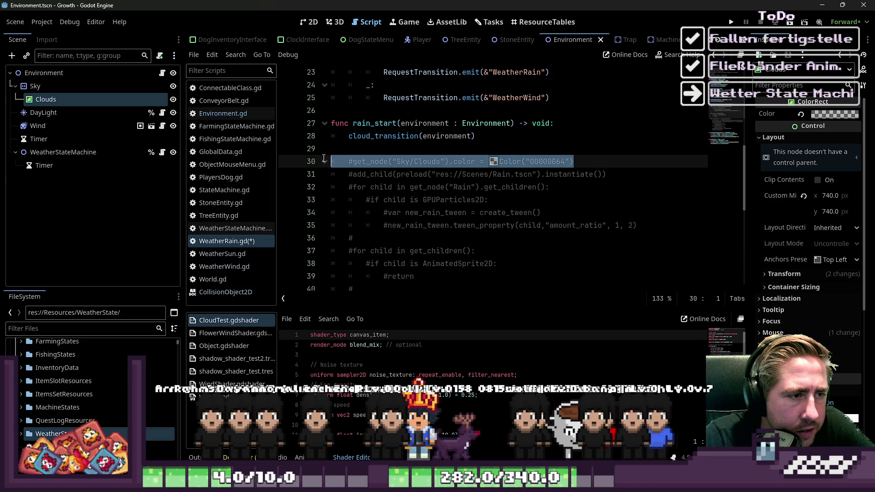
key("BackSpace")
key("BackSpace")
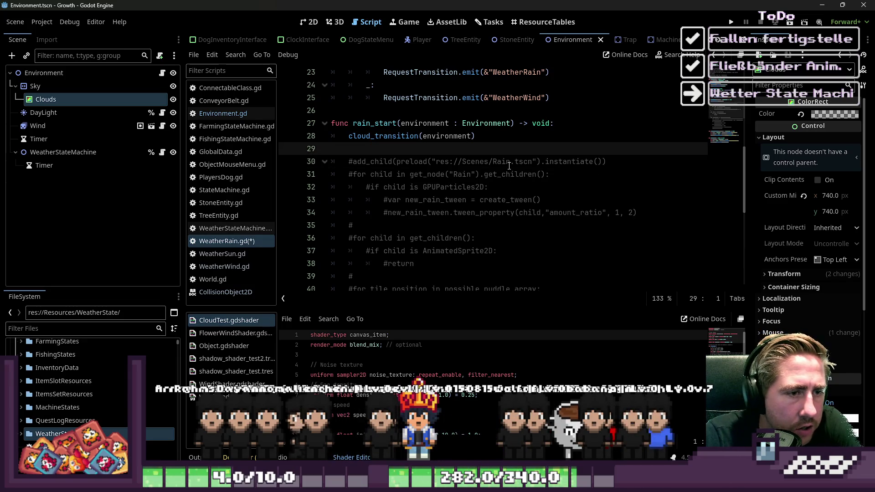
double_click(509, 163)
left_click(524, 151)
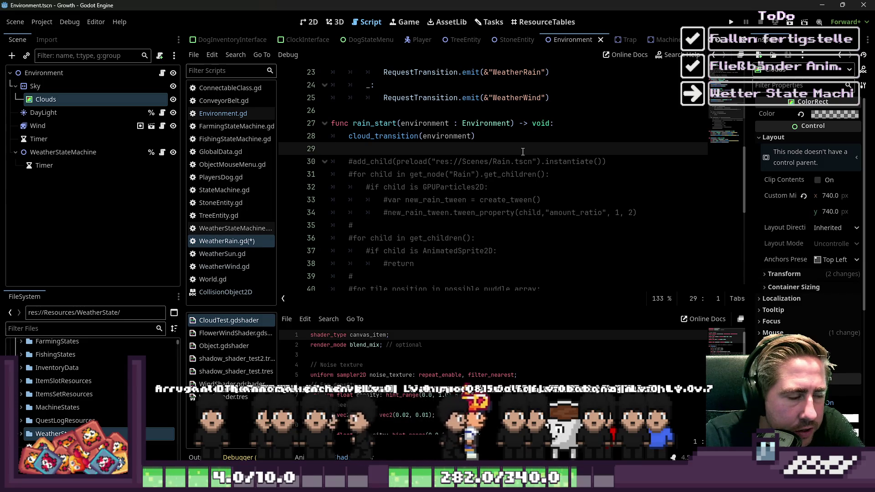
key("Return")
key("Up")
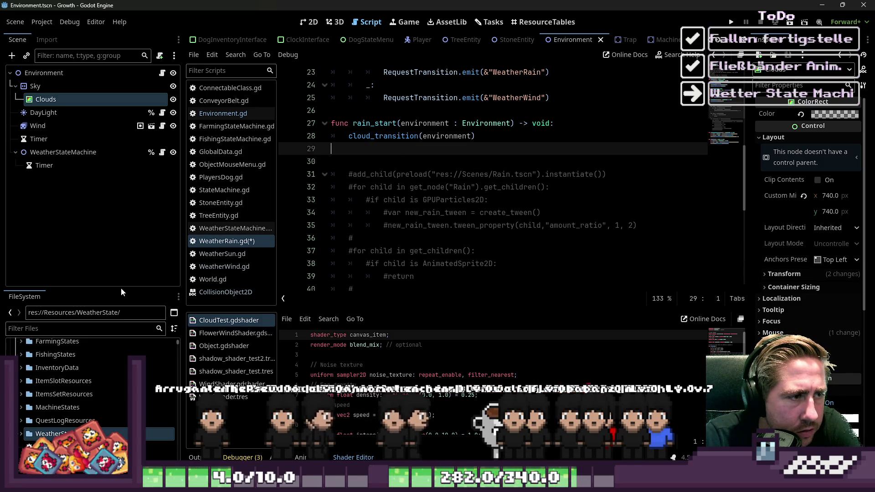
left_click(96, 329)
Filter the FileSystem for 'Rain', open Rain.tscn, and select its RainDropFalling node
type("Rain")
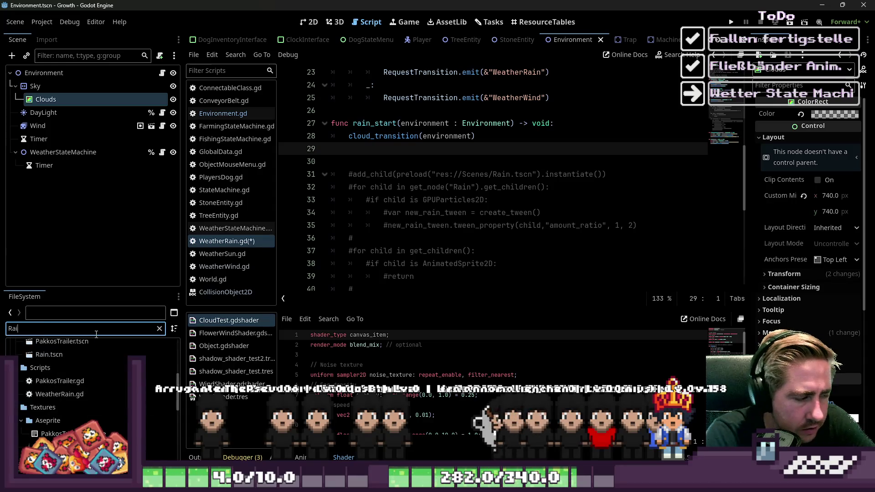
scroll(76, 401, "up", 3)
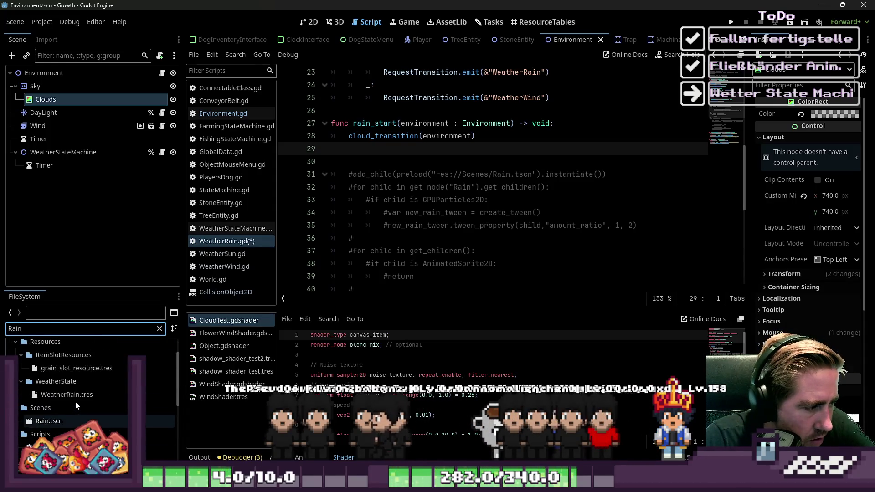
left_click(73, 397)
double_click(50, 390)
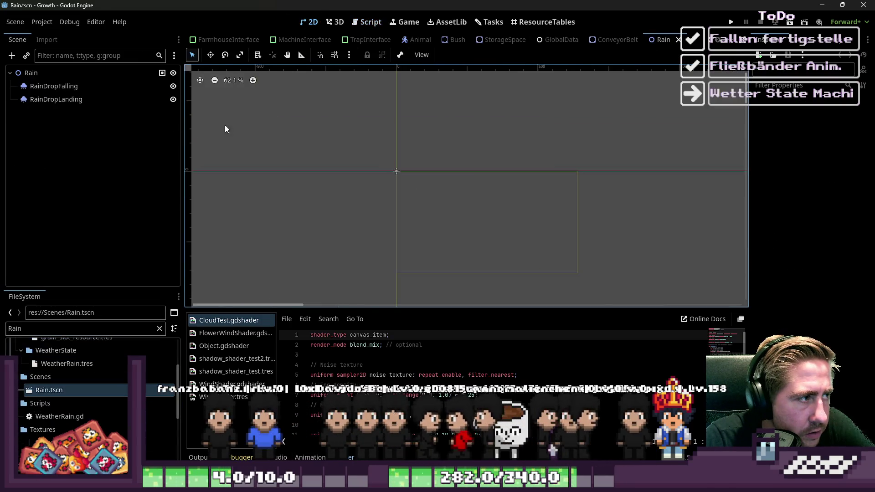
double_click(55, 86)
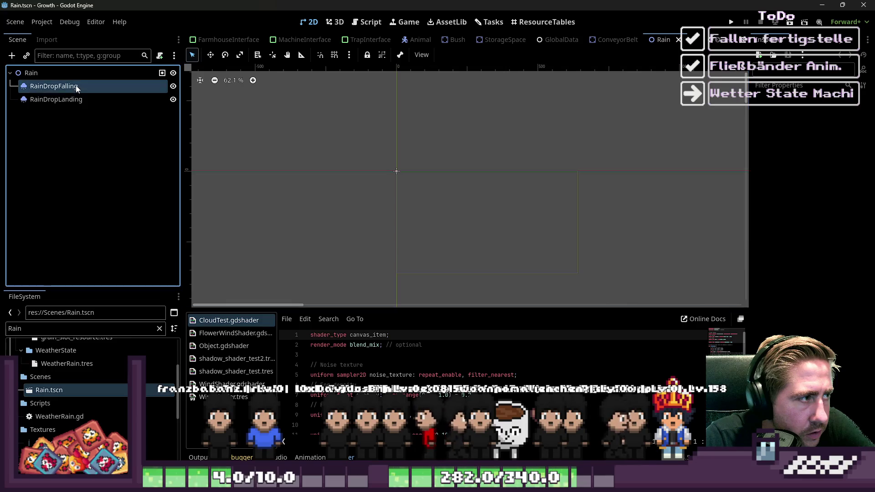
left_click(75, 101, "shift")
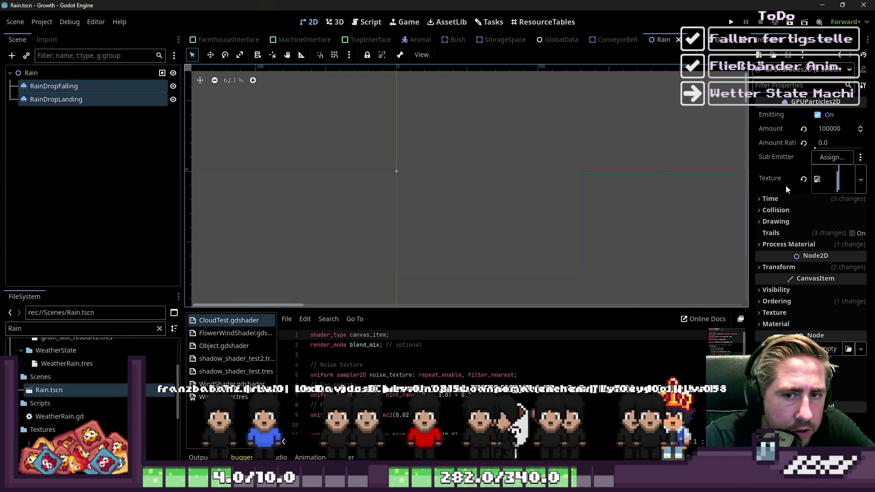
left_click(88, 73)
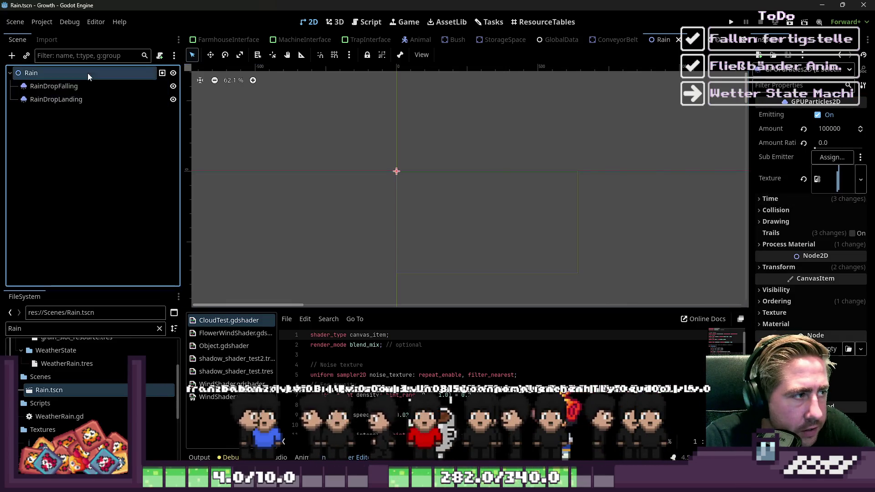
left_click(137, 86)
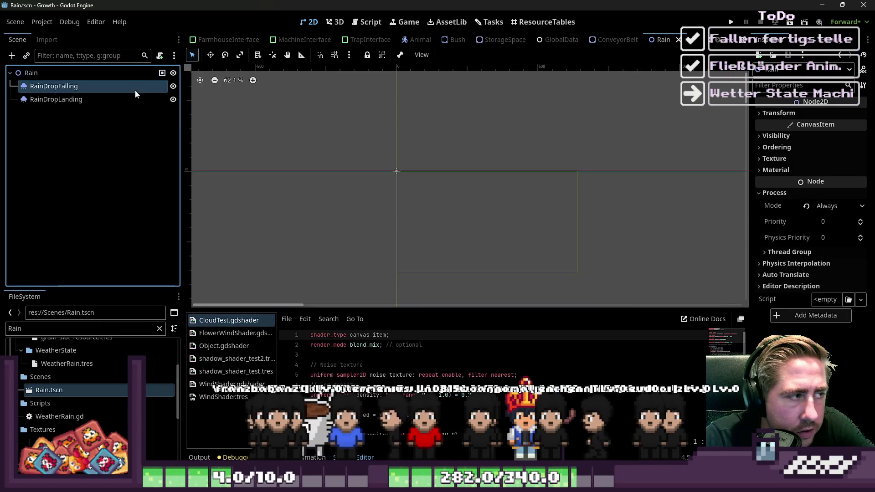
scroll(391, 182, "up", 10)
scroll(385, 151, "up", 10)
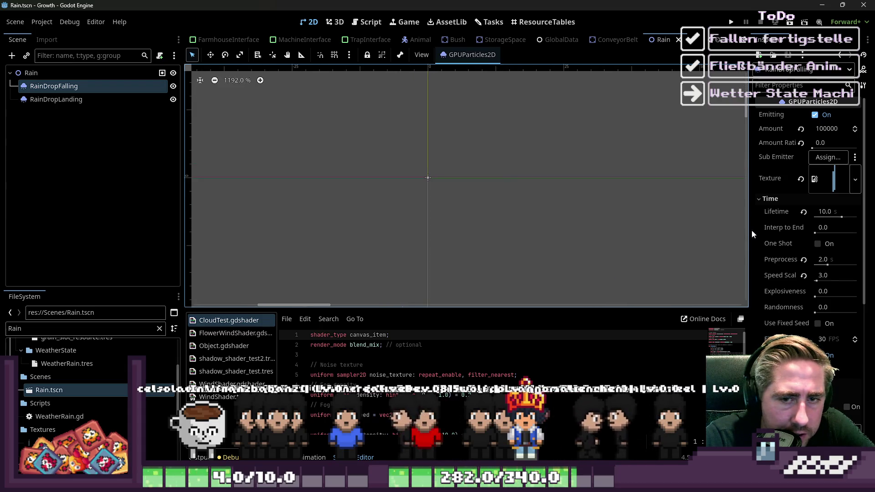
scroll(779, 223, "down", 5)
scroll(784, 217, "down", 5)
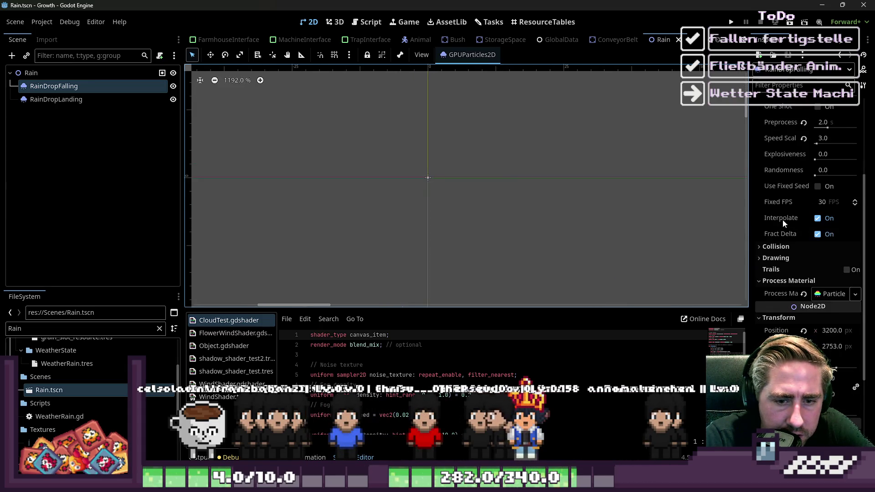
left_click(829, 249)
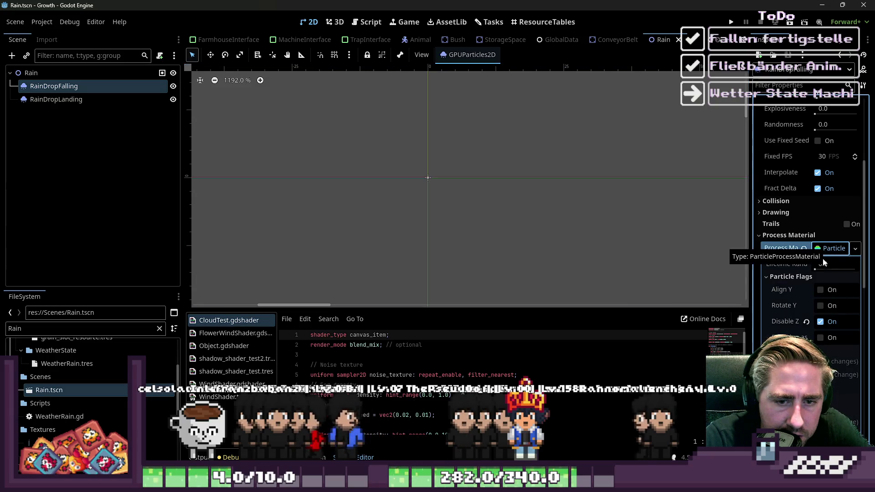
left_click(828, 249)
scroll(805, 263, "up", 10)
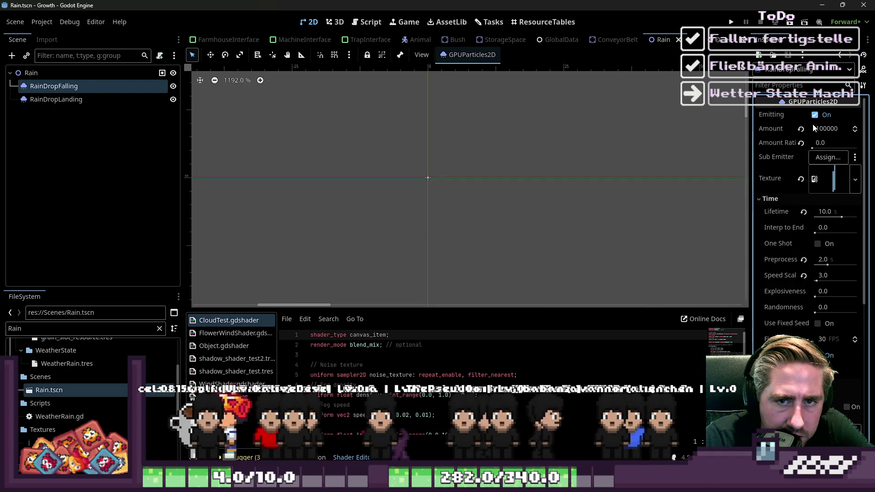
scroll(454, 175, "up", 10)
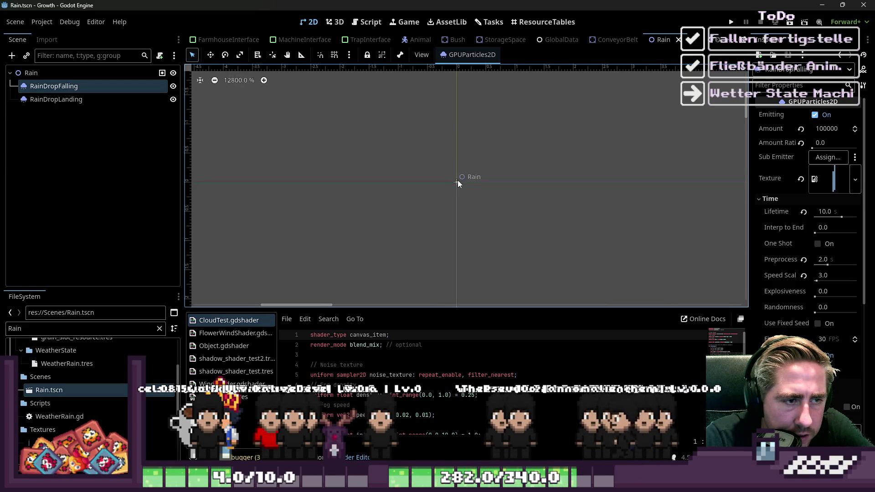
left_click(60, 75)
left_click(59, 86)
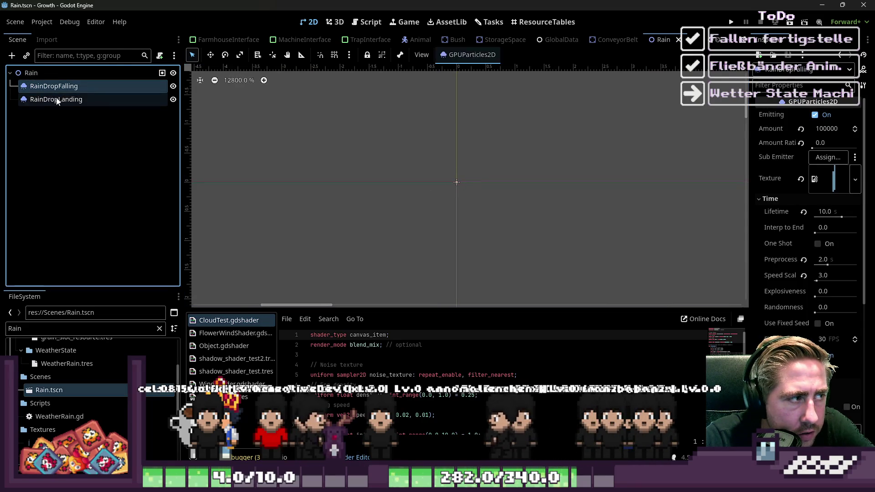
left_click(57, 100)
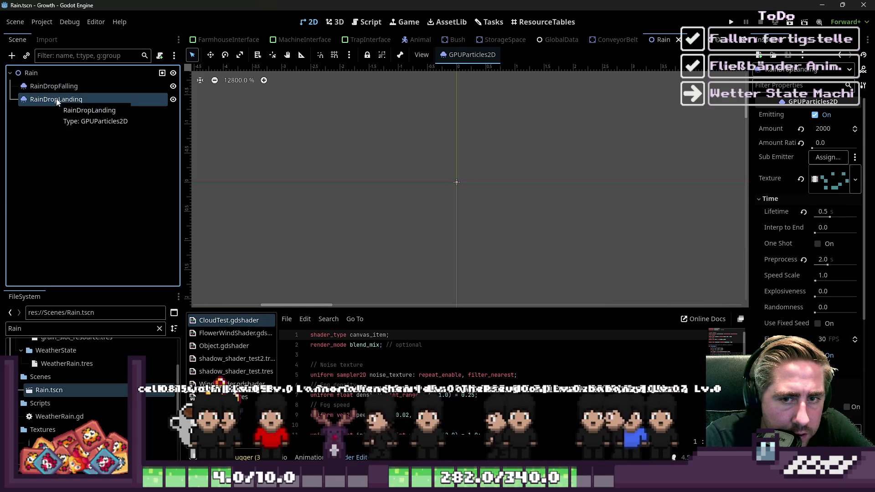
left_click(63, 87)
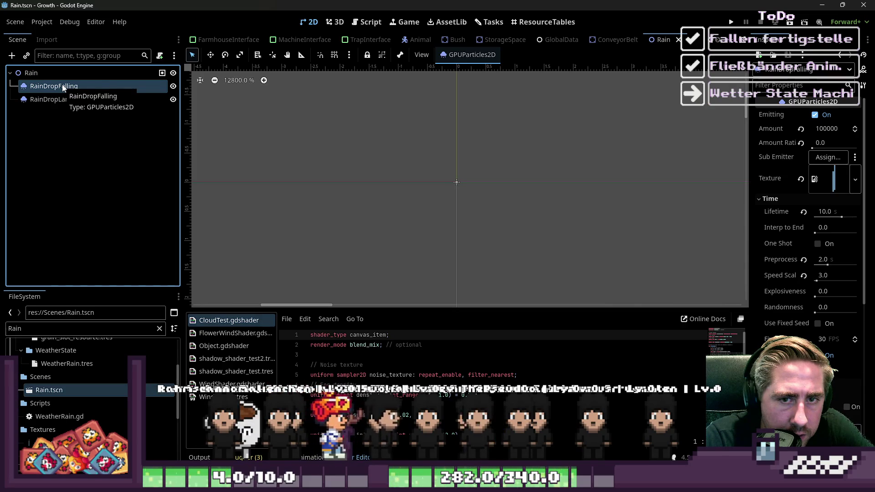
left_click(57, 101)
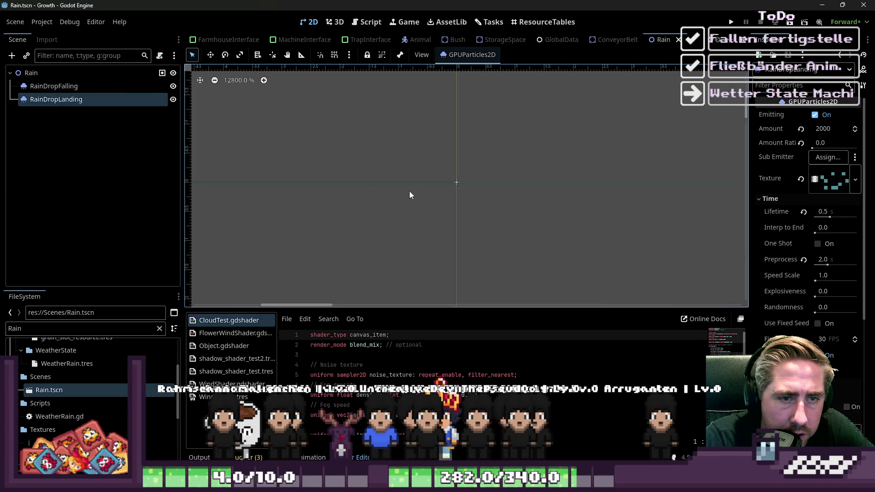
scroll(441, 196, "down", 3)
scroll(441, 196, "down", 15)
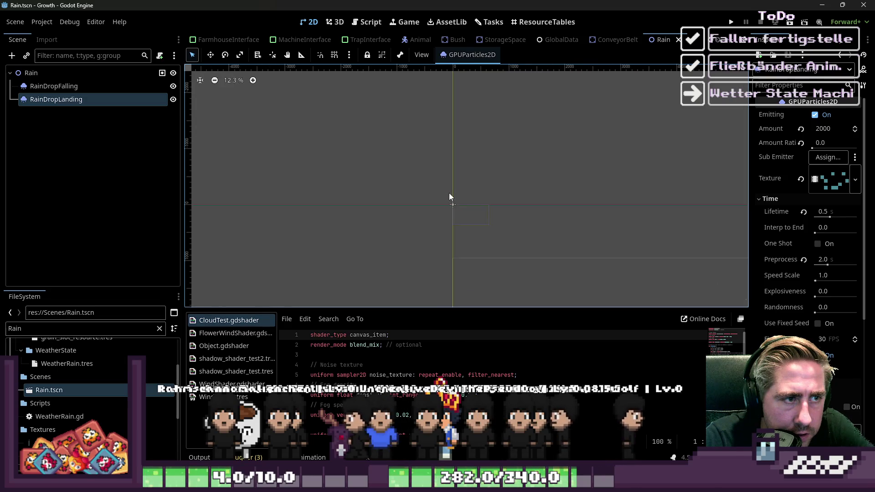
scroll(823, 319, "down", 5)
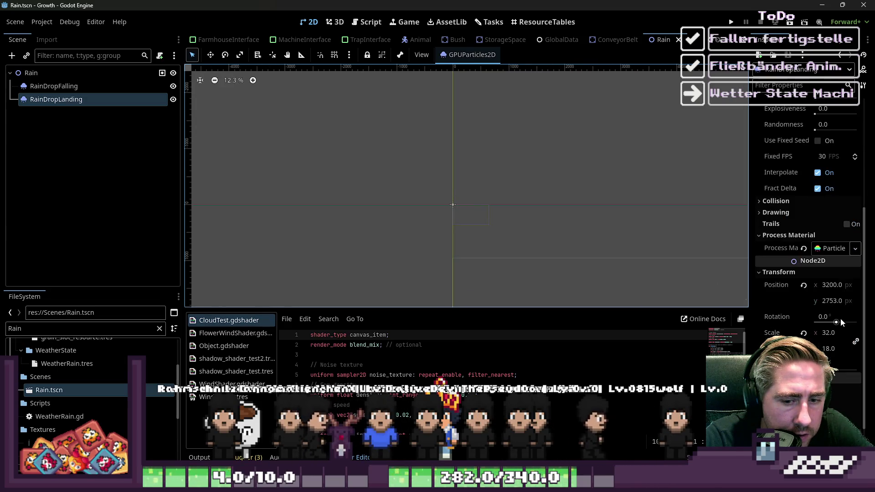
left_click(835, 250)
scroll(828, 310, "down", 2)
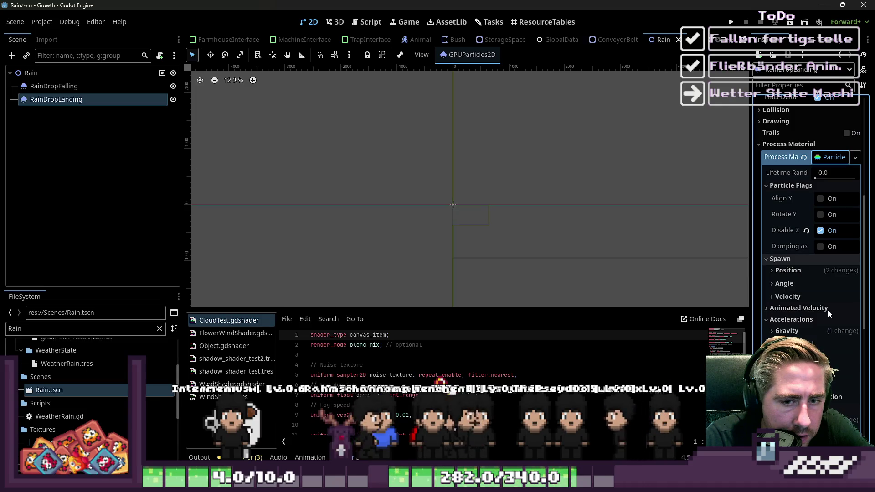
scroll(827, 310, "down", 3)
scroll(828, 310, "up", 2)
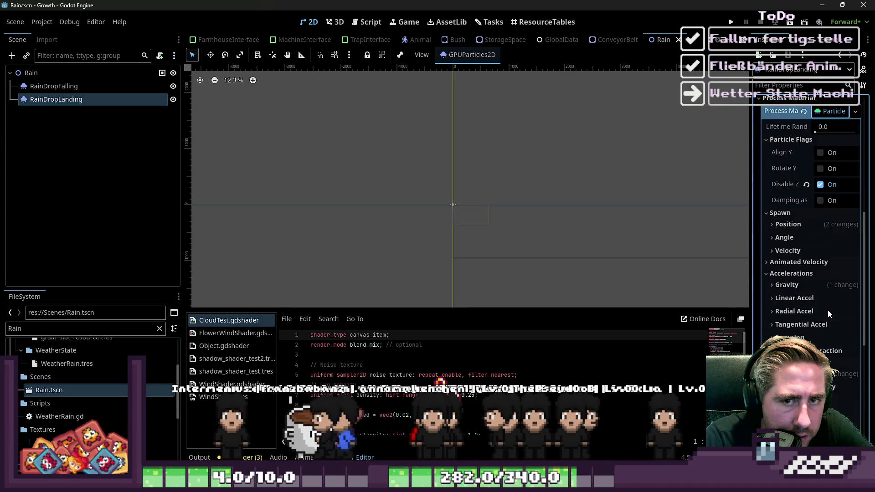
left_click(791, 226)
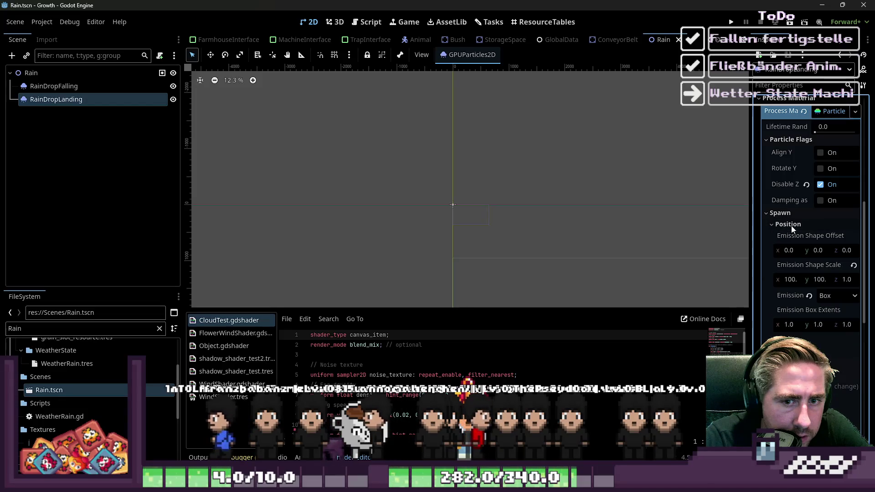
left_click(792, 226)
scroll(419, 218, "down", 5)
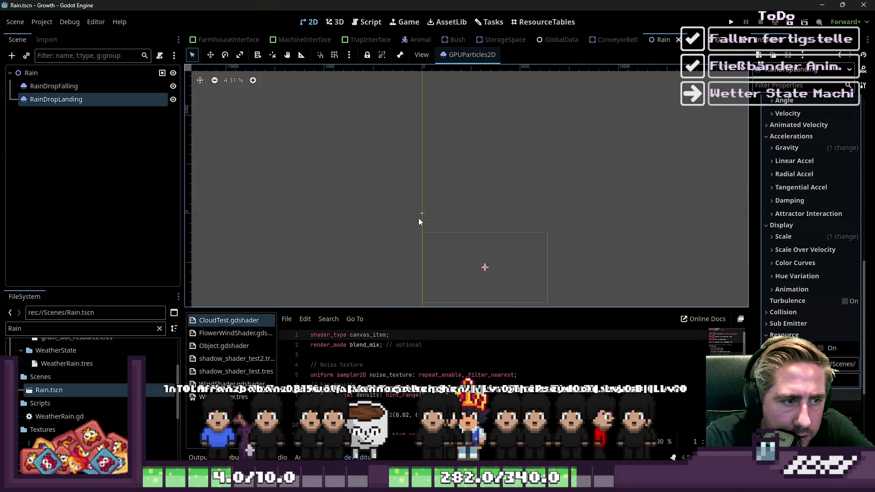
scroll(436, 255, "up", 6)
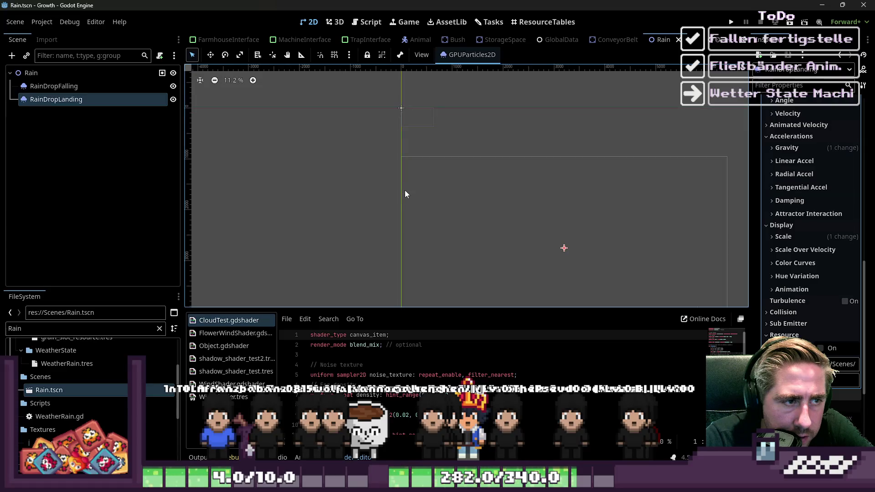
scroll(434, 220, "down", 2)
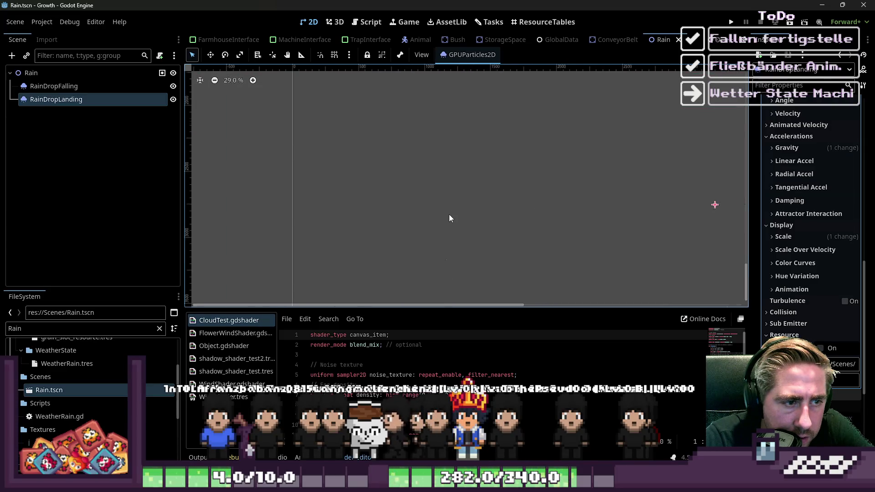
scroll(450, 213, "down", 4)
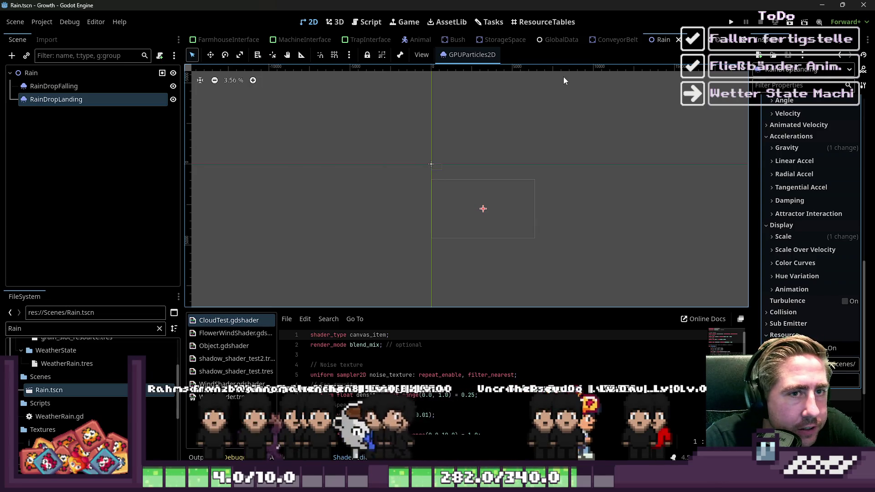
scroll(304, 39, "up", 7)
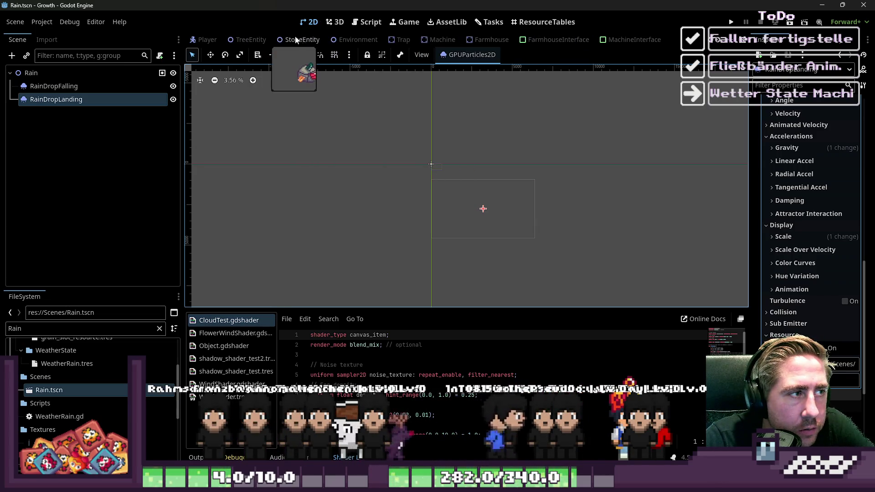
left_click(359, 40)
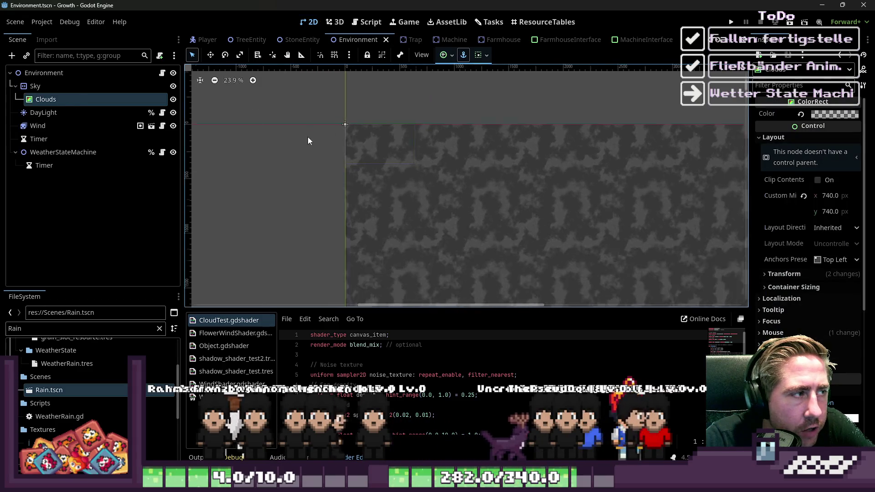
Instance Rain.tscn as a child of Environment, frame it, and bring up Environment.gd
scroll(455, 205, "up", 3)
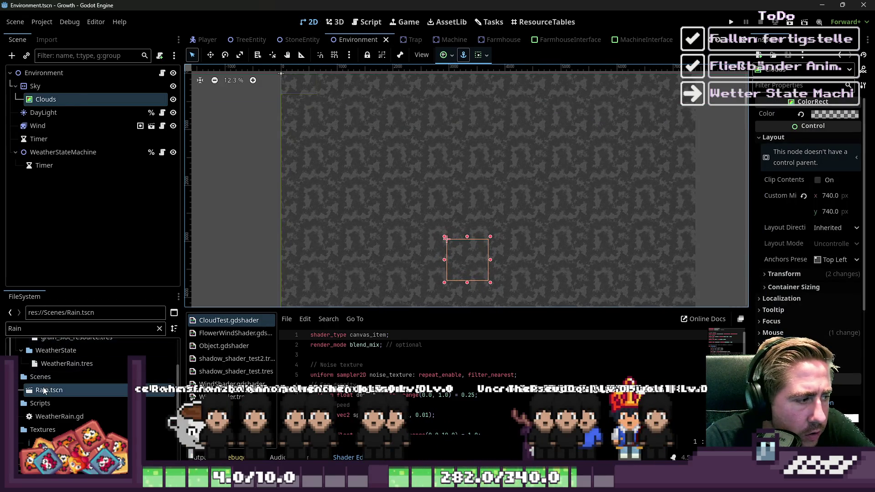
left_click_drag(44, 391, 26, 145)
left_click_drag(46, 82, 46, 81)
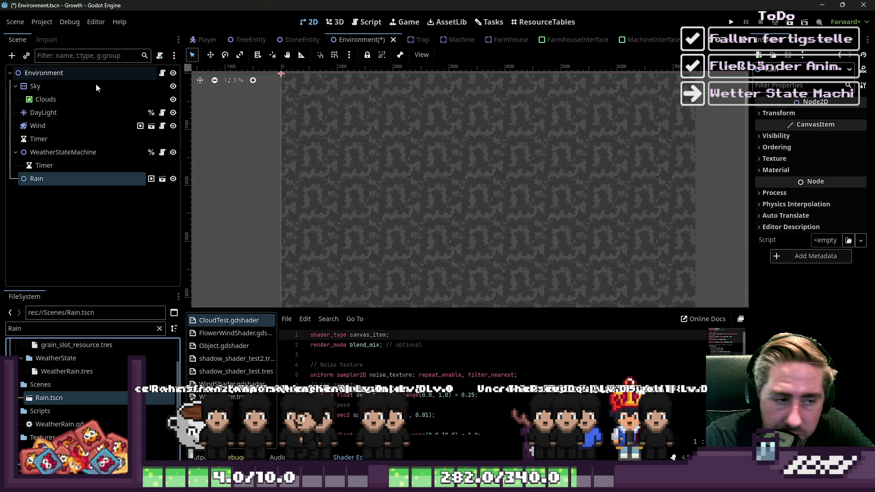
left_click(416, 247)
scroll(417, 248, "down", 1)
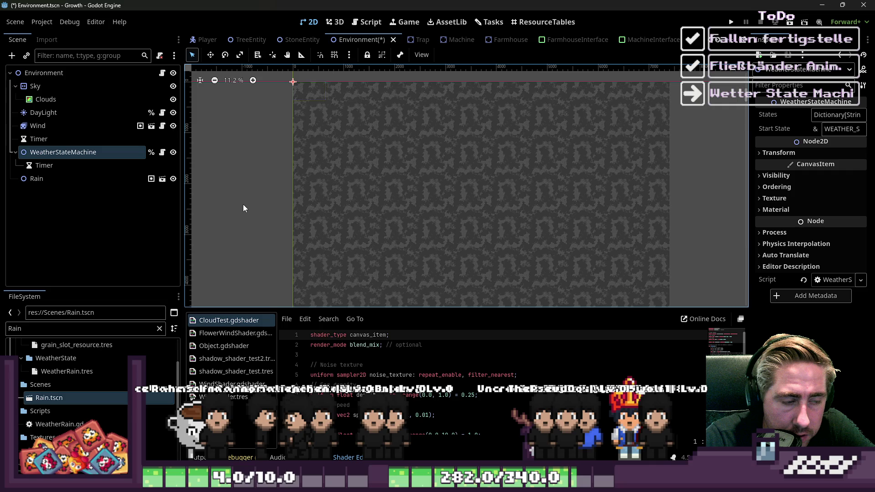
left_click(243, 204)
key("f")
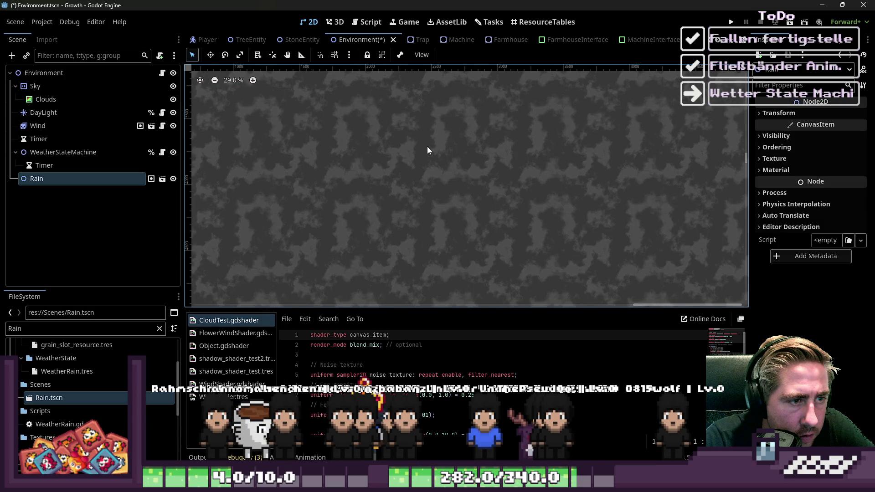
key("ctrl+F3")
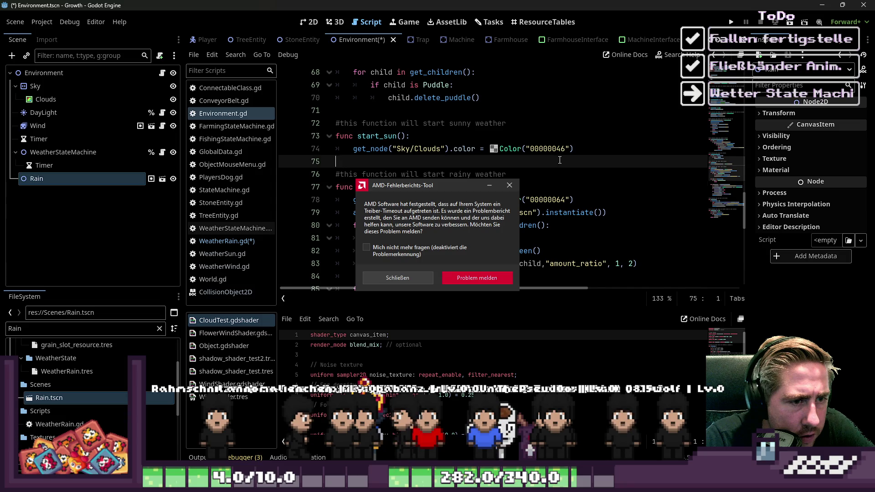
Dismiss the AMD error popup and review start_rain's Rain.tscn instancing, particle loop and tween lines
left_click(418, 276)
left_click(476, 189)
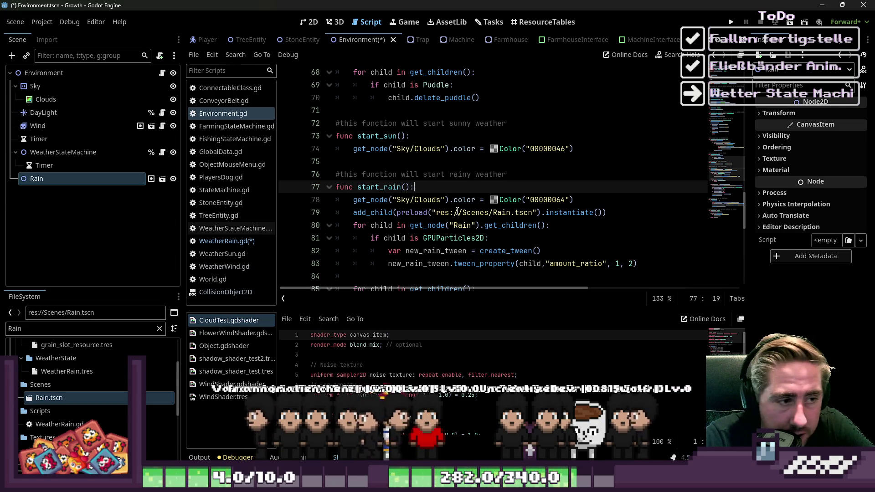
left_click(470, 213)
left_click(429, 212)
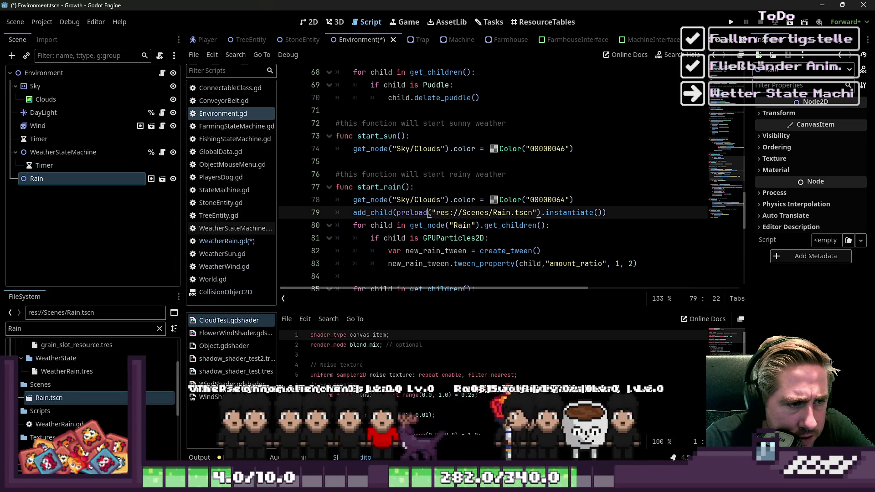
left_click(408, 225)
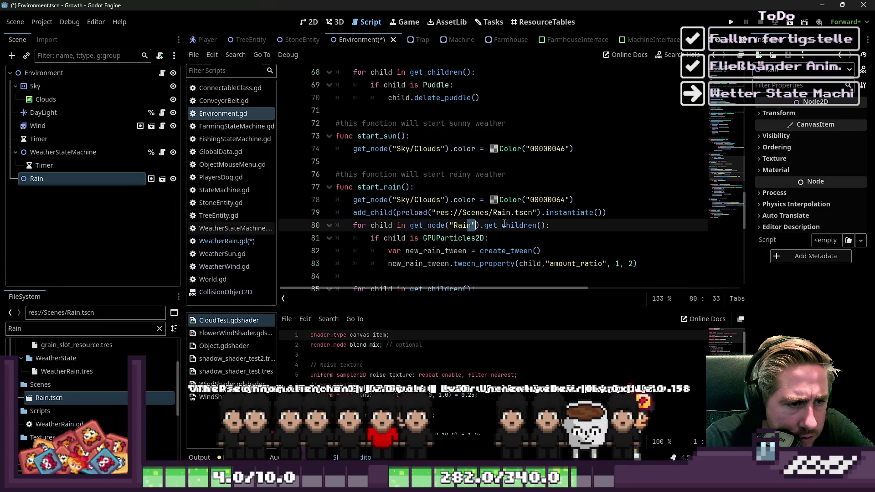
left_click(393, 238)
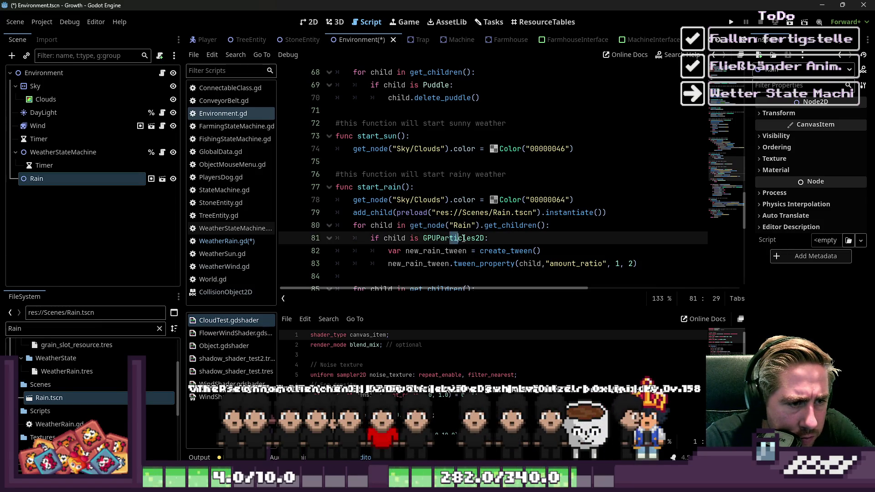
left_click(407, 250)
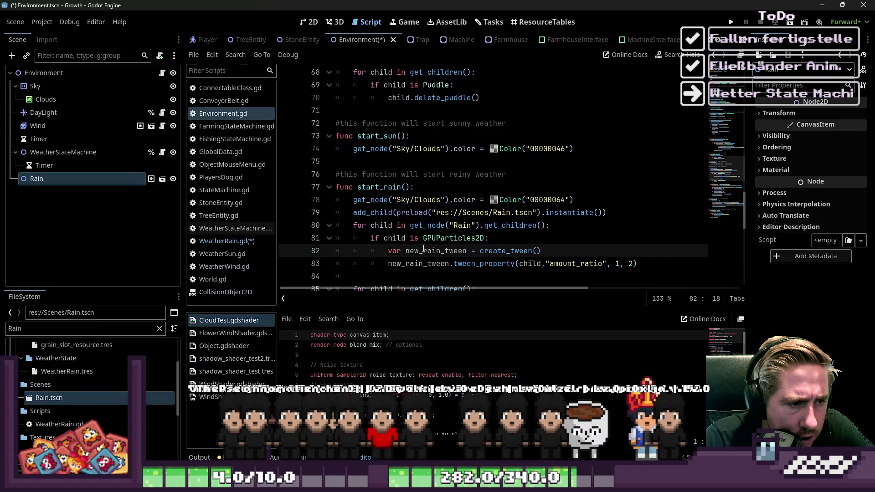
double_click(519, 251)
scroll(520, 255, "down", 1)
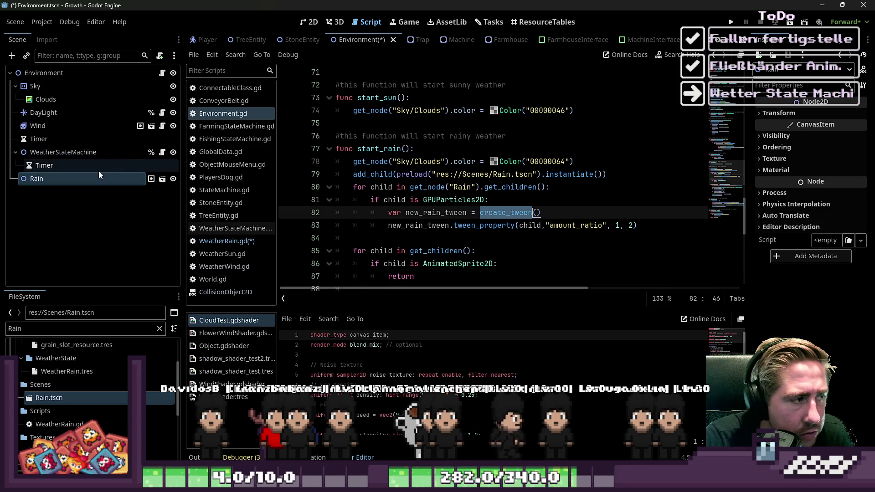
Open Rain.tscn for editing from the Rain instance in the Environment scene
left_click(300, 28)
scroll(407, 211, "down", 8)
left_click(59, 154)
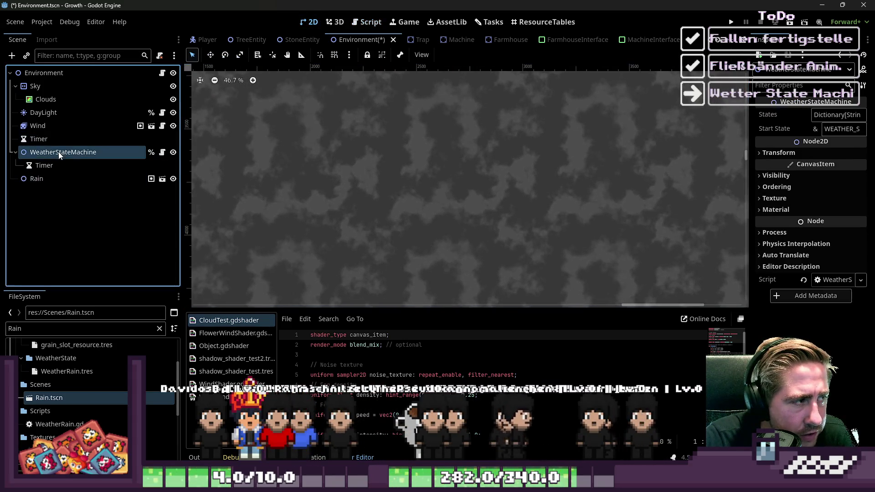
left_click(59, 75)
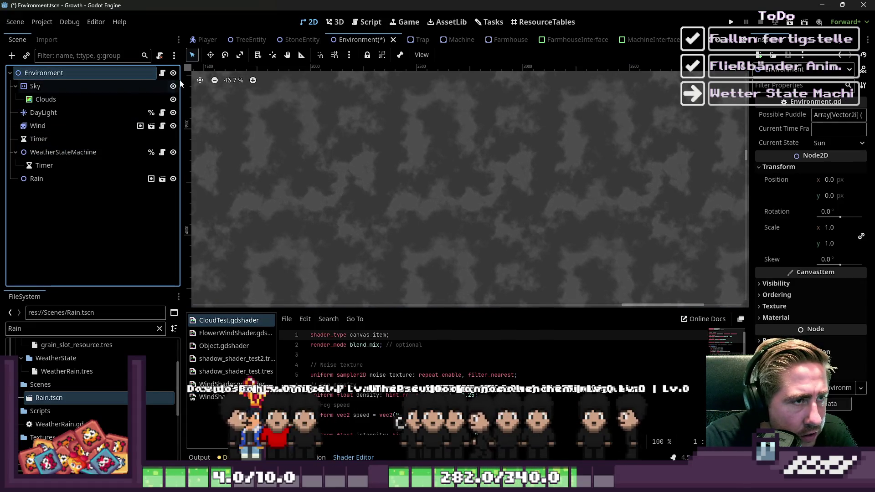
left_click(365, 21)
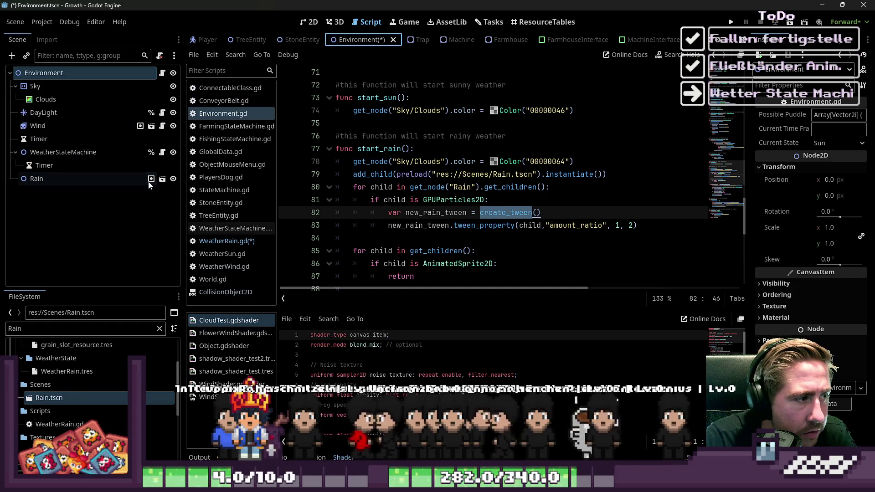
left_click(162, 179)
scroll(765, 161, "up", 5)
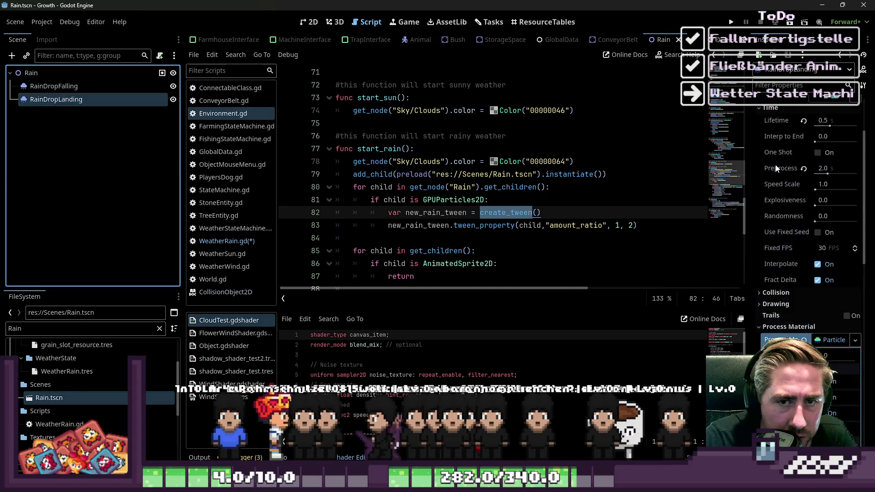
left_click(47, 88)
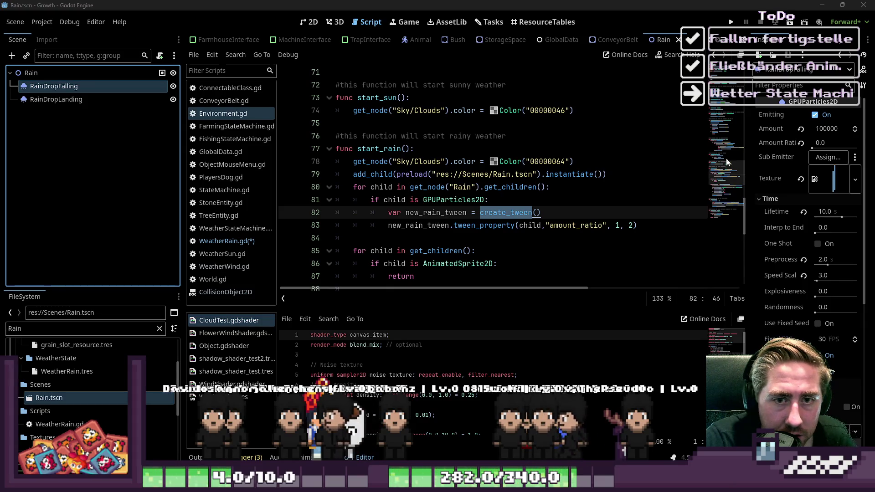
left_click(308, 23)
scroll(503, 193, "up", 5)
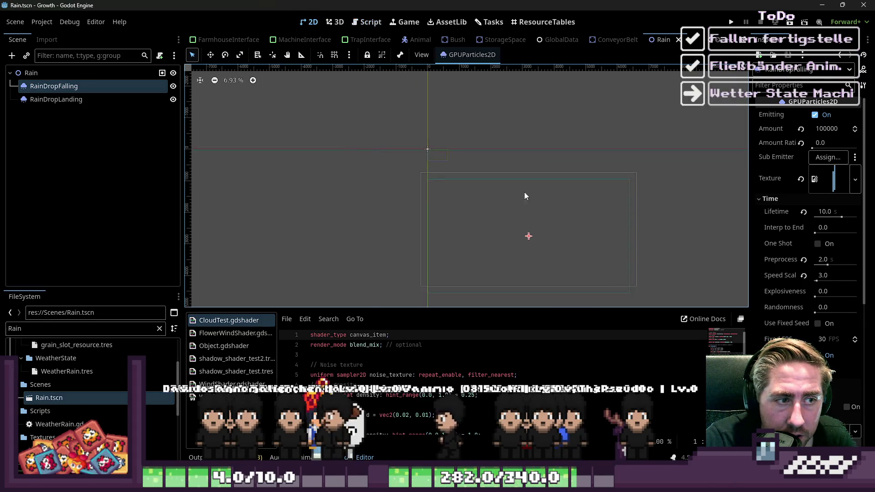
left_click(812, 148)
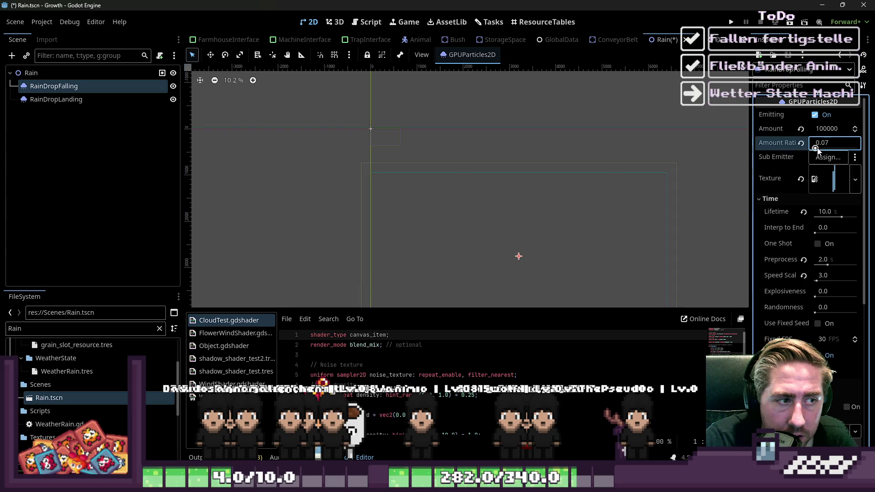
left_click_drag(824, 148, 831, 148)
scroll(407, 234, "up", 8)
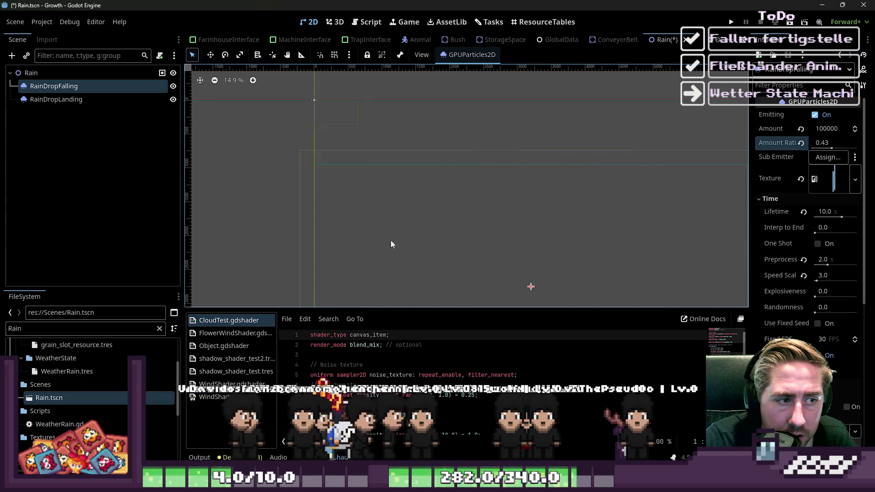
scroll(424, 189, "up", 4)
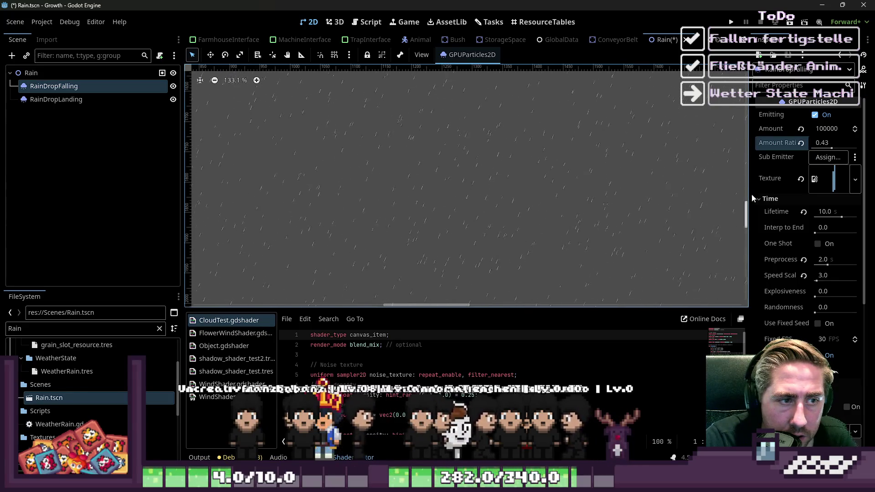
mouse_move(832, 149)
left_mouse_down()
mouse_move(843, 150)
mouse_move(775, 150)
mouse_move(825, 157)
mouse_move(809, 158)
left_mouse_up()
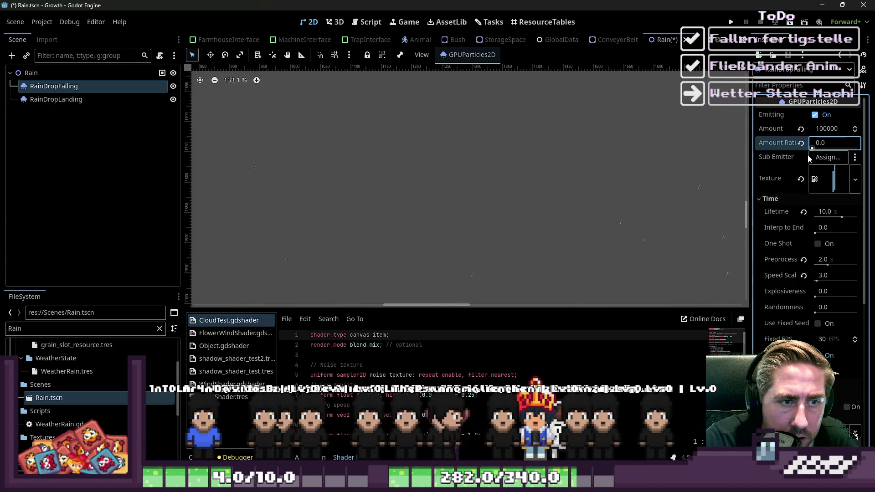
scroll(434, 222, "down", 12)
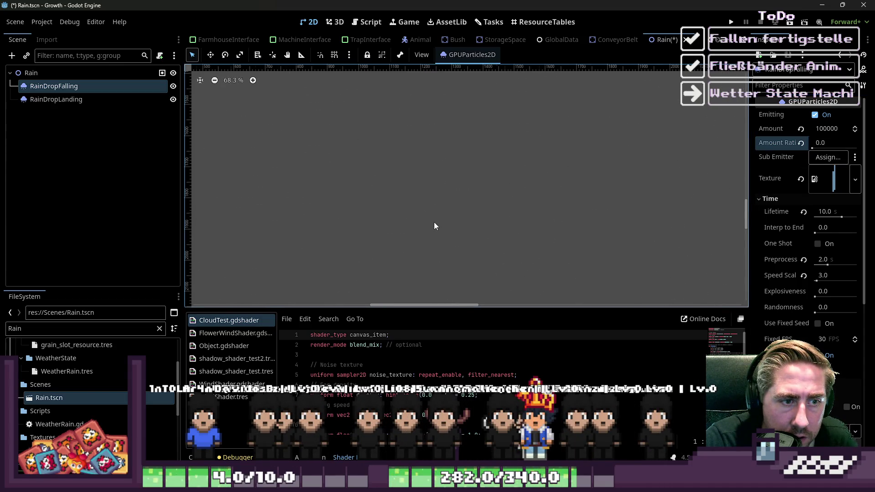
left_click(367, 22)
left_click(479, 213)
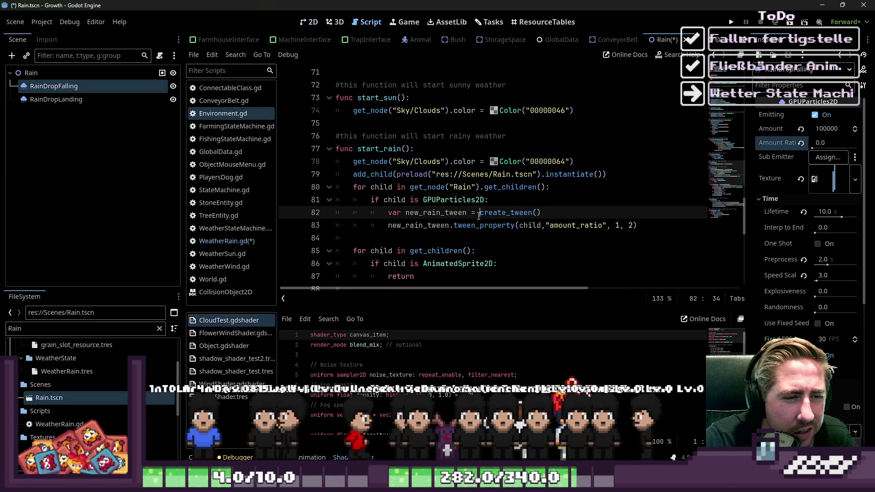
Switch to WeatherRain.gd and place the caret on empty line 55 below cloud_transition
mouse_move(479, 216)
left_click(553, 203)
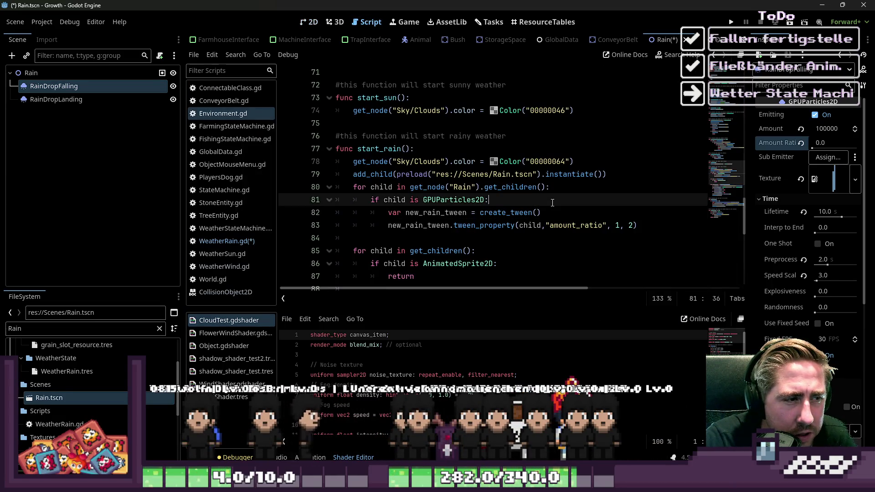
scroll(547, 203, "down", 1)
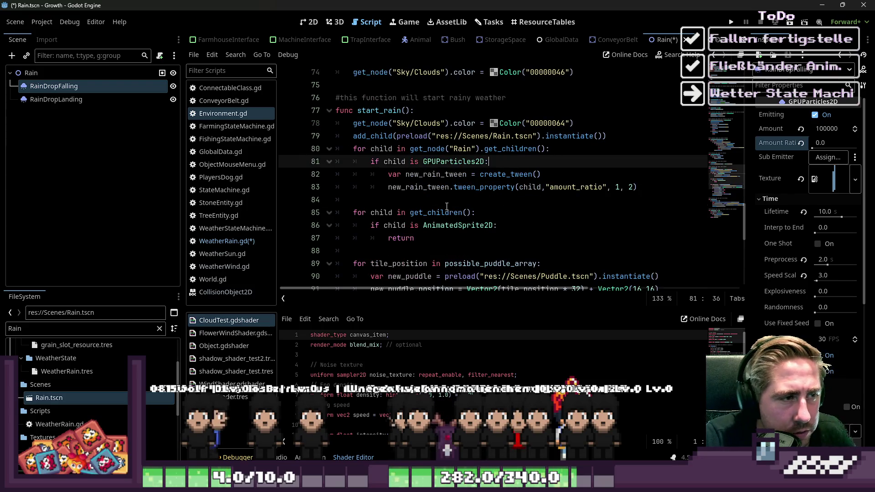
left_click(226, 241)
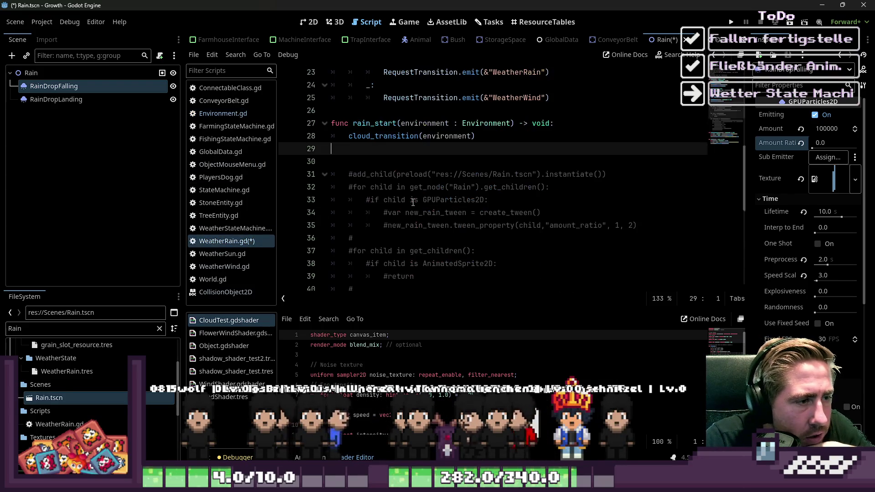
left_click(376, 211)
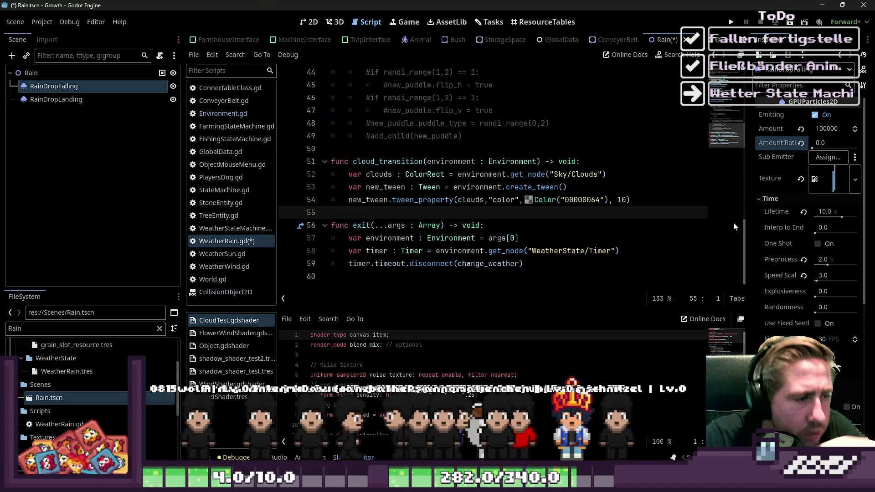
Add a new function signature 'func spawn_rain(environment : Environment) -> void:' with an empty body line
key("Return")
key("Return")
key("Up")
type("func ")
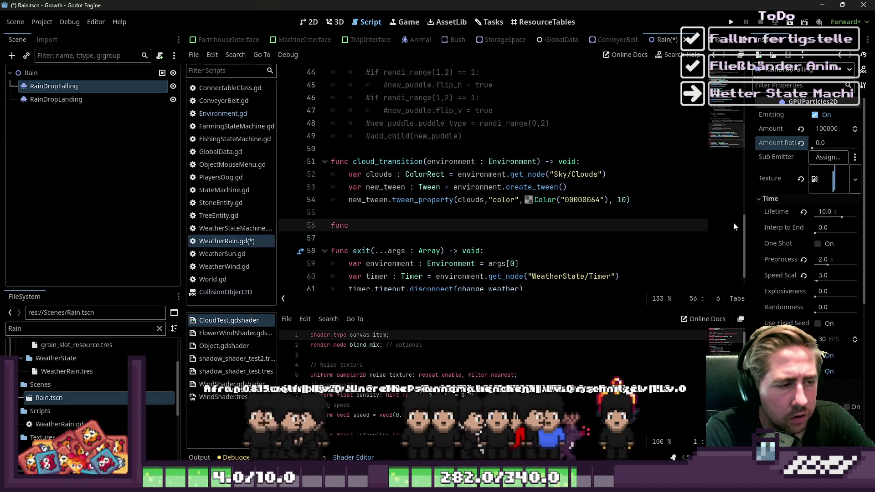
type("spawn_ra")
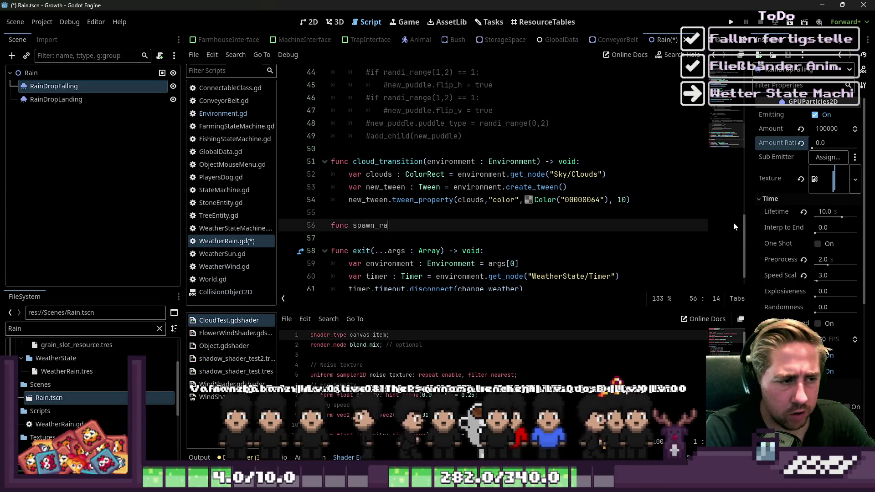
type("in(en")
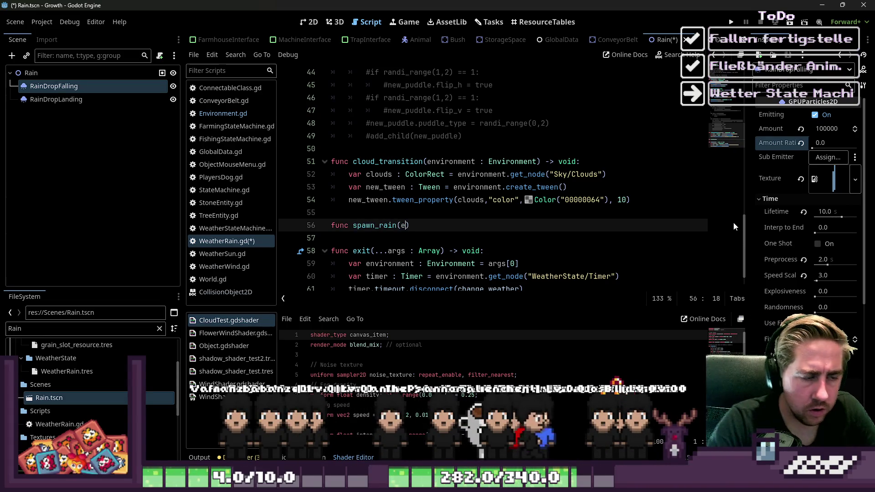
type("vironmen")
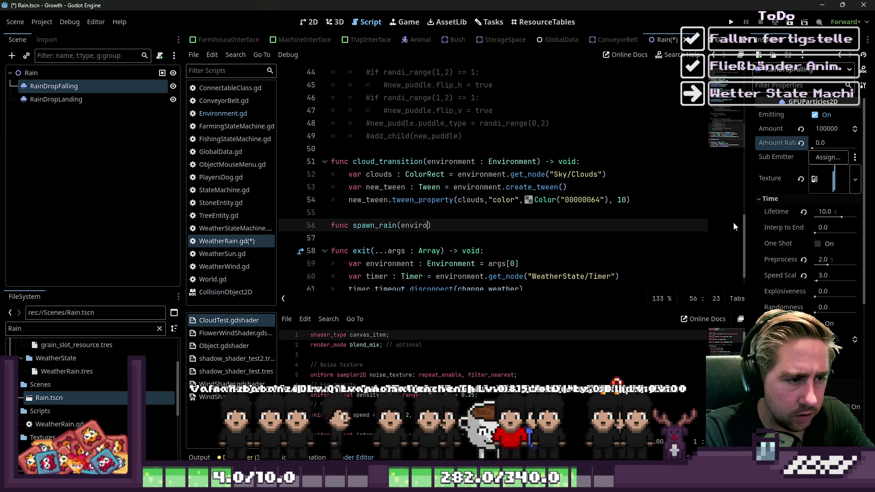
type("t : Env")
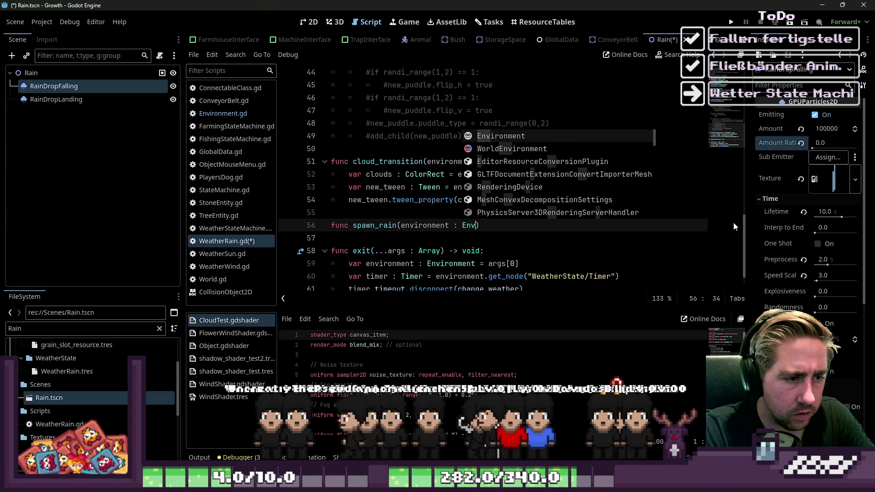
key("Return")
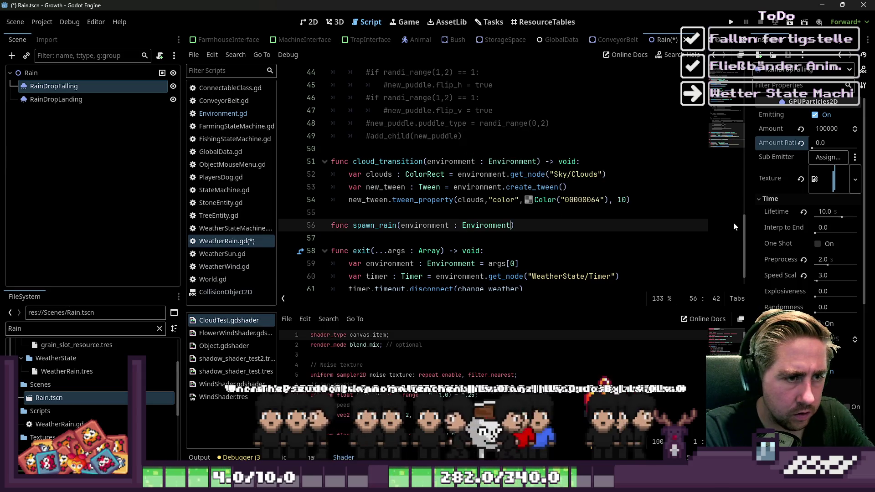
type("):")
key("BackSpace")
type("-> void:")
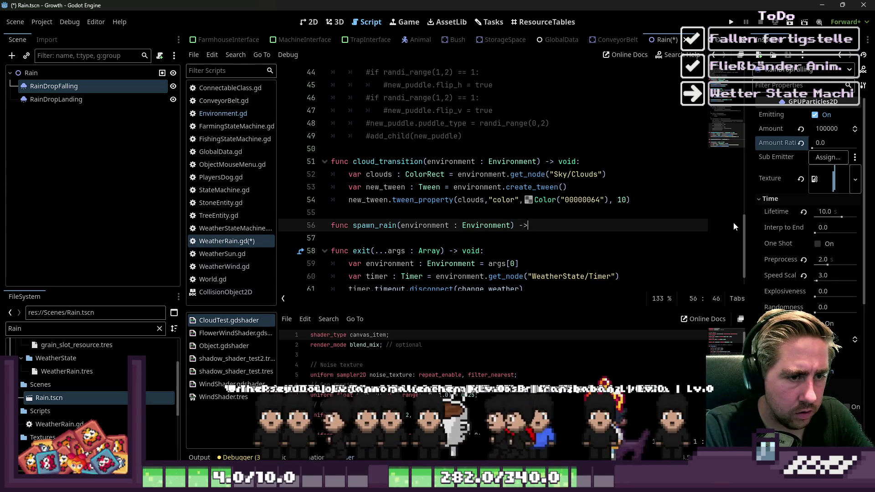
key("Return")
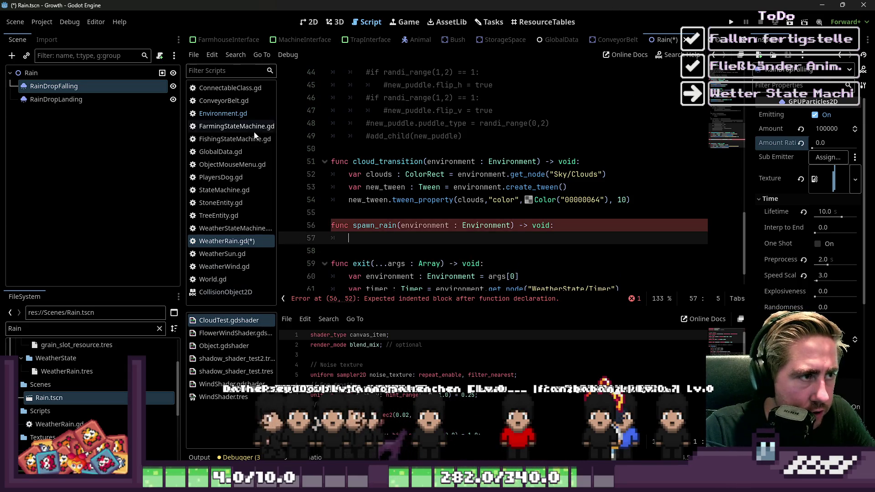
Move the commented rain-spawning lines 31–35 out of rain_start into the spawn_rain body
scroll(456, 160, "up", 6)
left_click(499, 162)
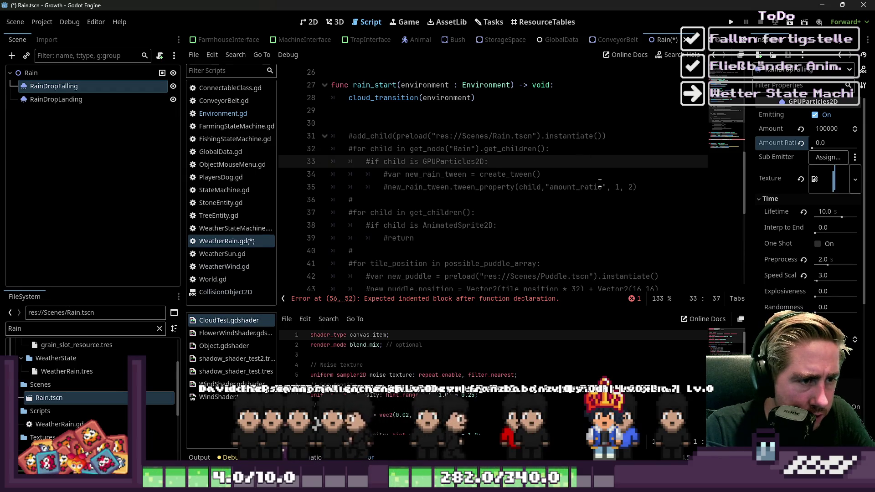
left_click(670, 188)
mouse_move(669, 195)
left_mouse_down()
mouse_move(638, 188)
mouse_move(611, 136)
left_mouse_up()
left_click(656, 162)
mouse_move(656, 186)
left_mouse_down()
mouse_move(346, 148)
mouse_move(333, 136)
left_mouse_up()
key("ctrl+c")
key("Delete")
left_click(390, 203)
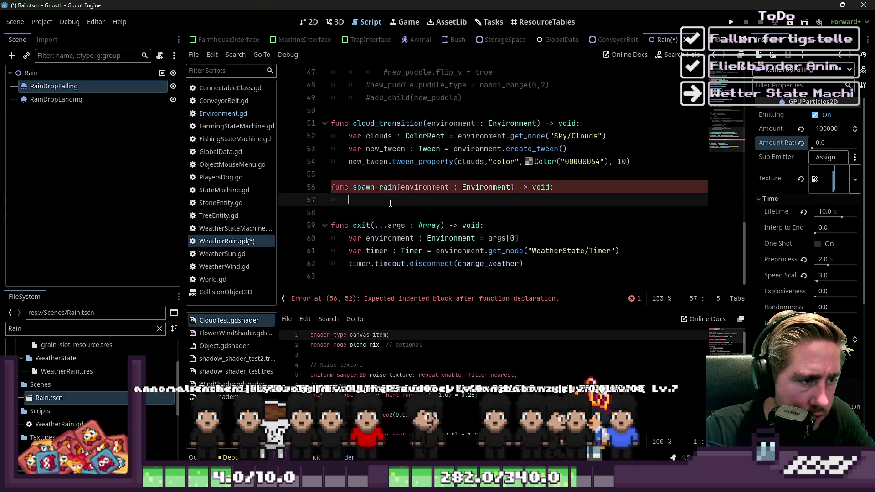
key("ctrl+v")
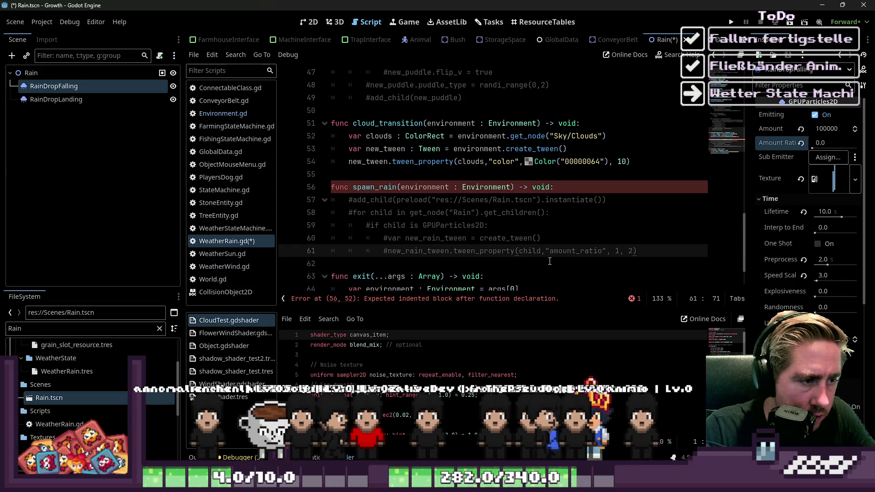
mouse_move(645, 251)
left_mouse_down()
mouse_move(292, 216)
mouse_move(270, 204)
left_mouse_up()
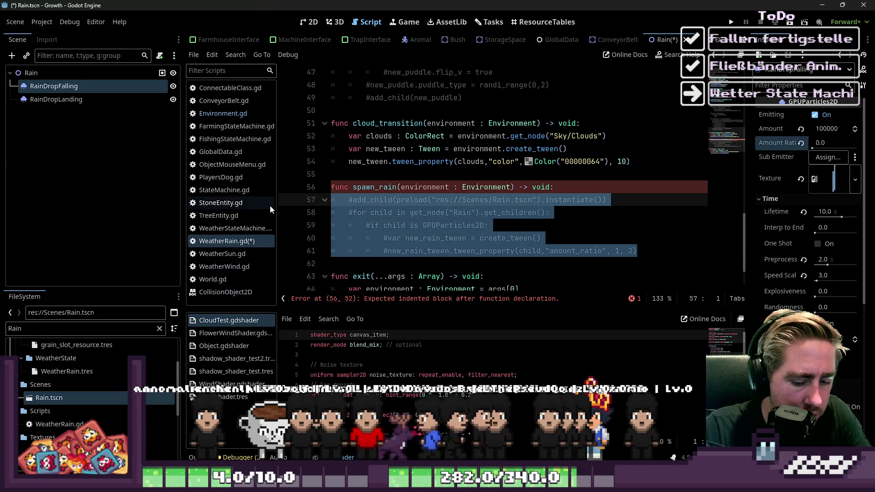
Uncomment the spawn_rain body and begin adding an environment prefix to the add_child line
key("ctrl+k")
key("Home")
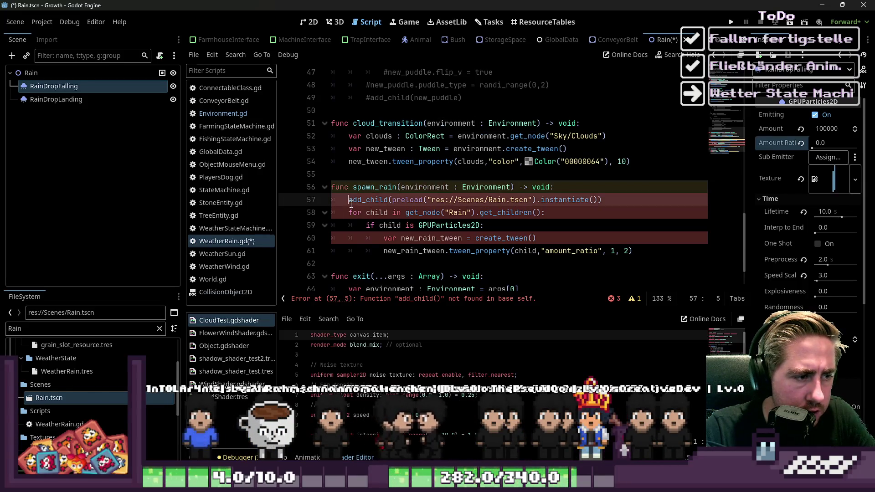
type(".environment.")
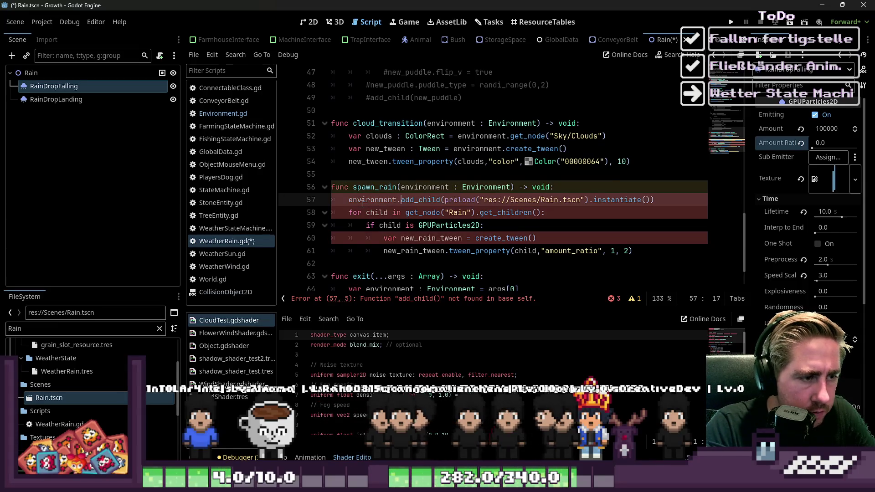
key("ctrl+Right")
key("ctrl+Right")
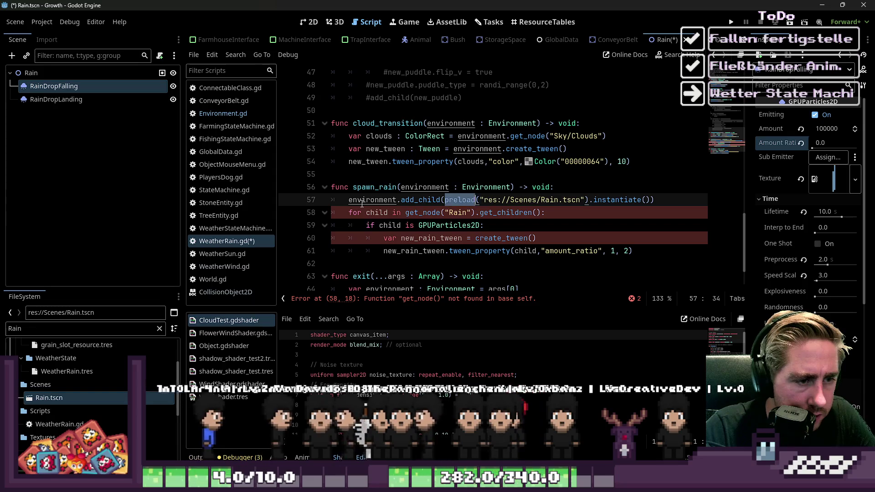
key("ctrl+shift+Right")
key("ctrl+shift+Right")
key("ctrl+shift+Right")
key("BackSpace")
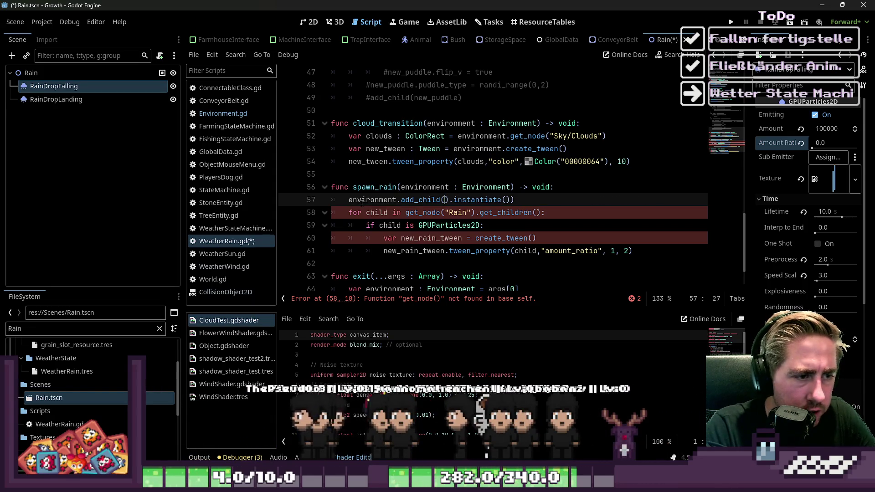
key("ctrl+z")
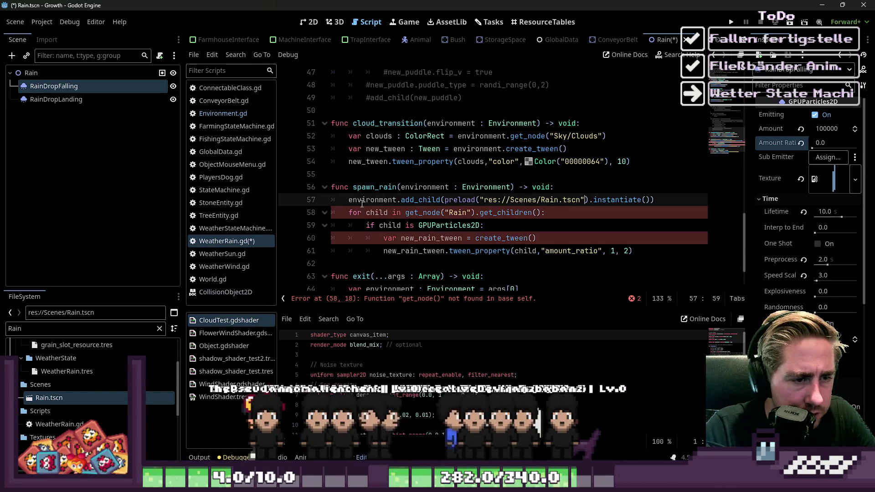
key("Down")
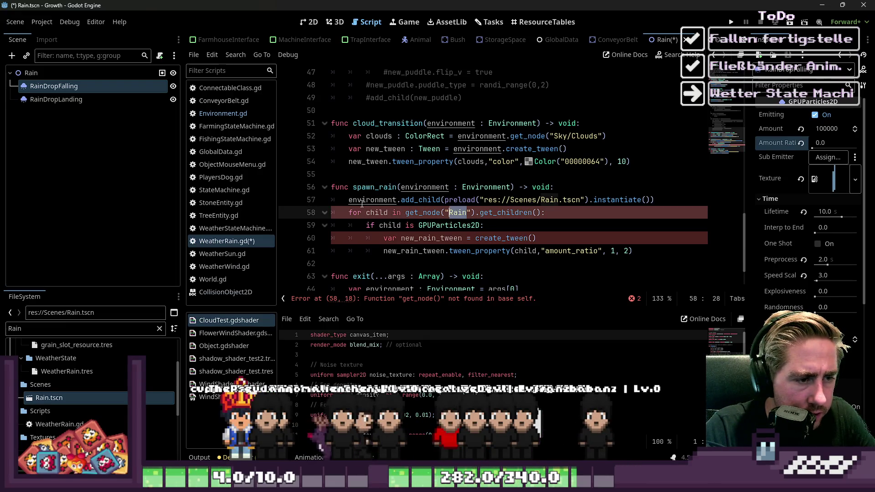
key("Up")
key("ctrl+Left")
key("ctrl+Left")
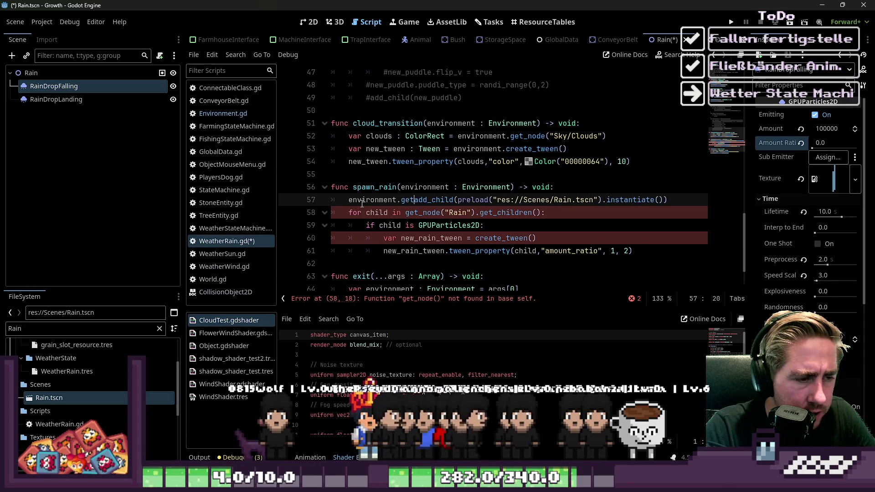
Try an environment.get_node() prefix on the add_child line, then remove it again
type("get_node(\"")
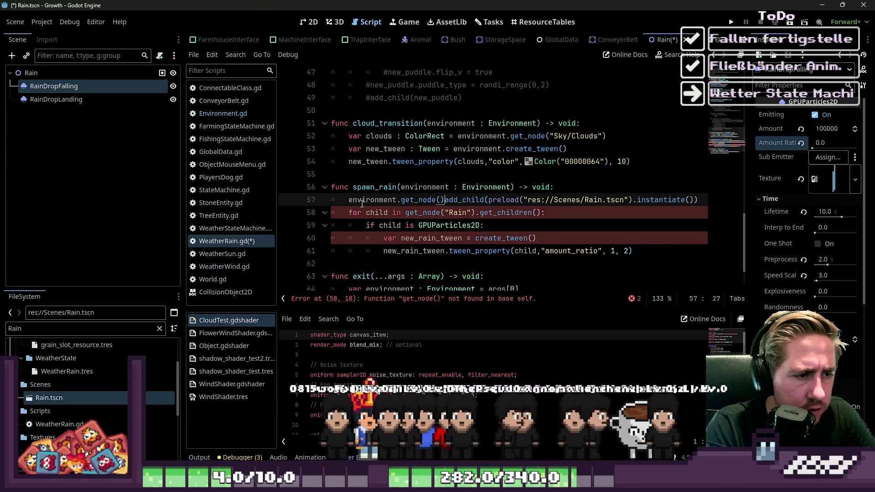
key("BackSpace")
type(").")
key("Left")
key("Delete")
key("Delete")
key("BackSpace")
key("BackSpace")
key("BackSpace")
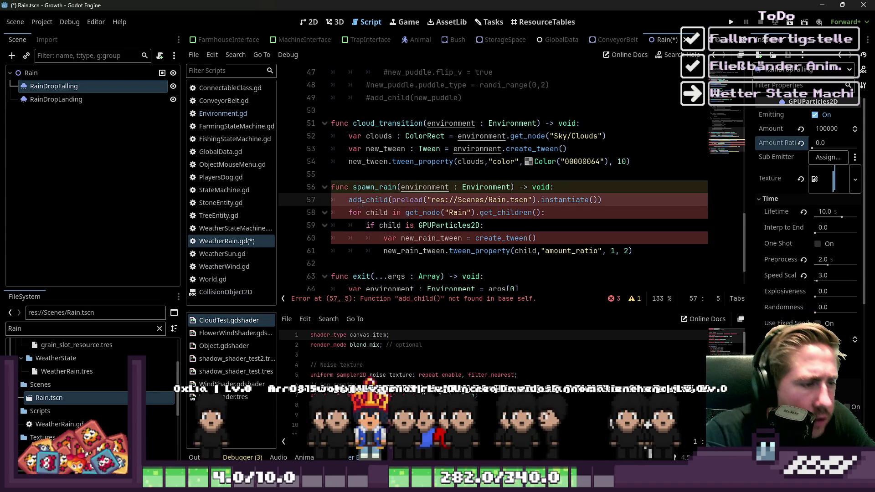
Prefix add_child with 'environment.' and make the loop's get_node call go through environment
key("Down")
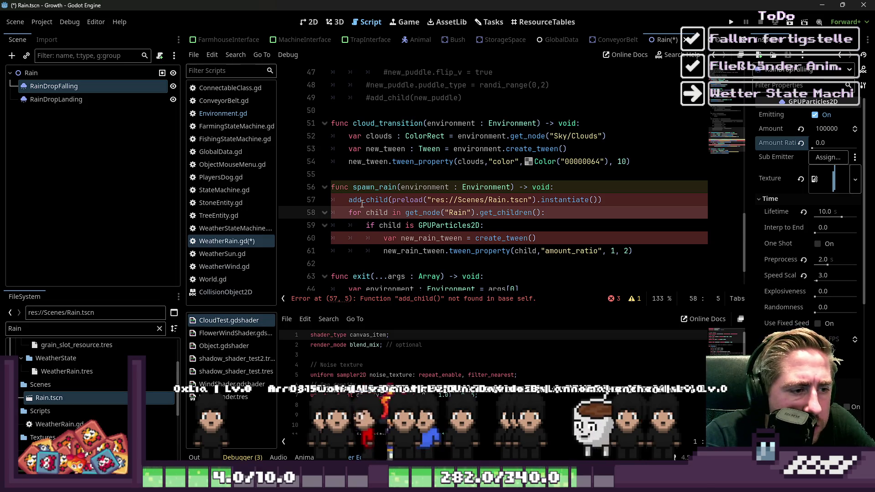
key("ctrl+Right")
key("ctrl+Right")
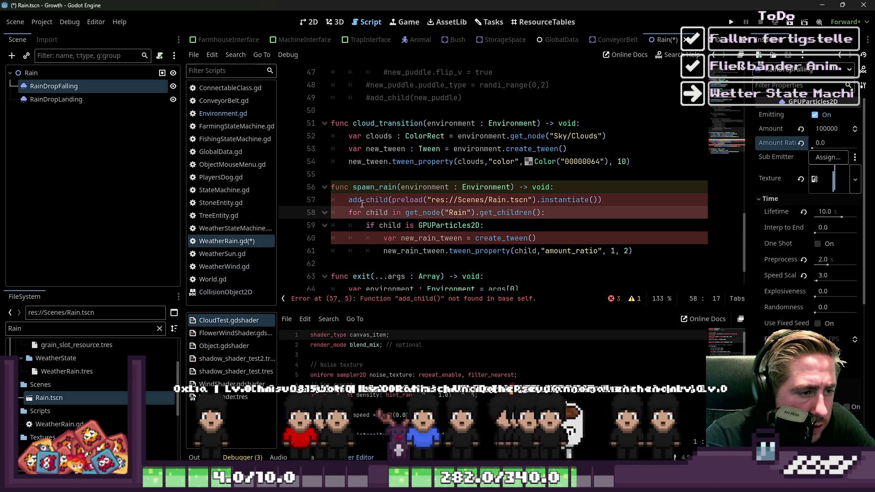
key("ctrl+Right")
key("ctrl+Right")
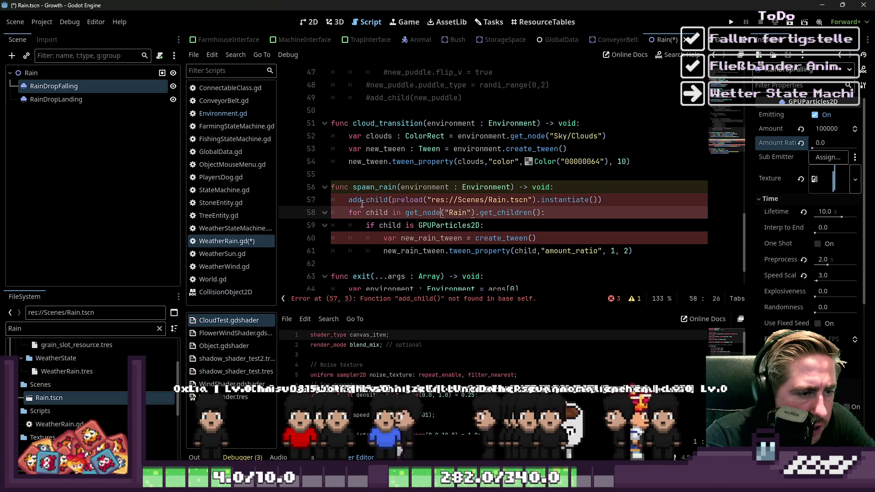
key("Up")
key("Up")
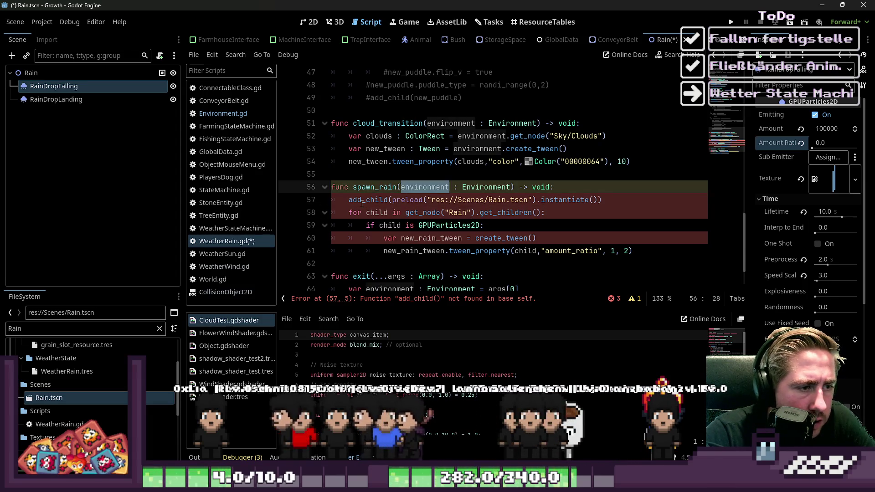
key("Down")
key("ctrl+Right")
key("ctrl+Right")
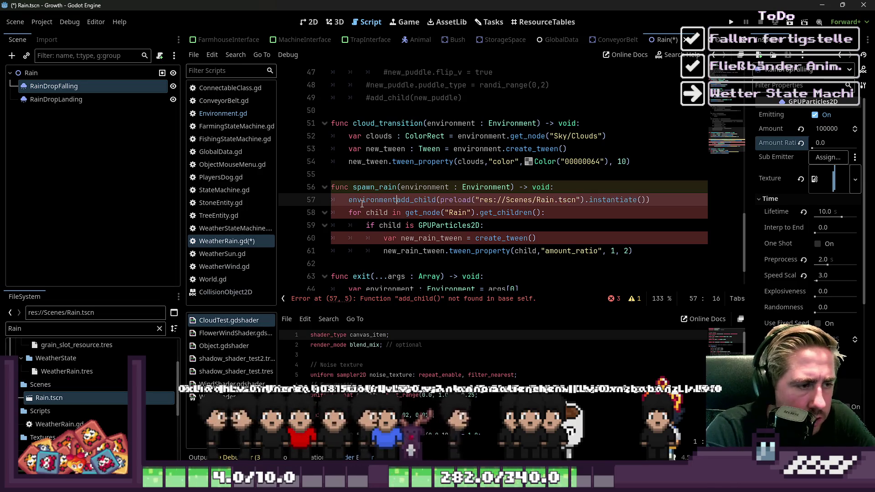
type("environment.")
key("Escape")
key("Down")
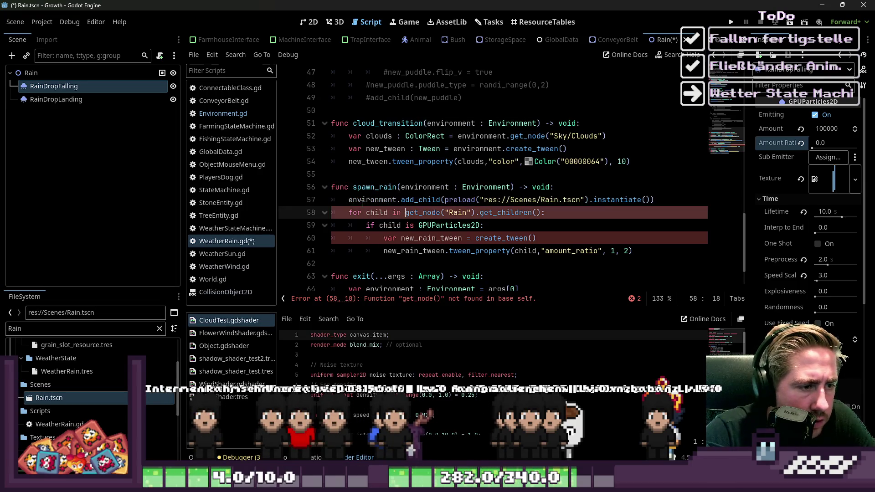
type(".")
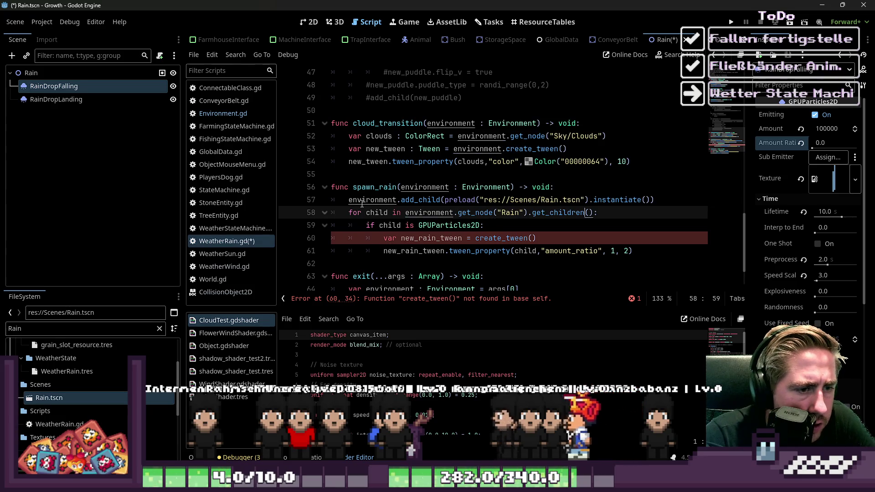
Prefix create_tween with 'environment.' and save the script
key("Down")
key("Home")
key("ctrl+Right")
key("Down")
key("ctrl+Right")
key("ctrl+Right")
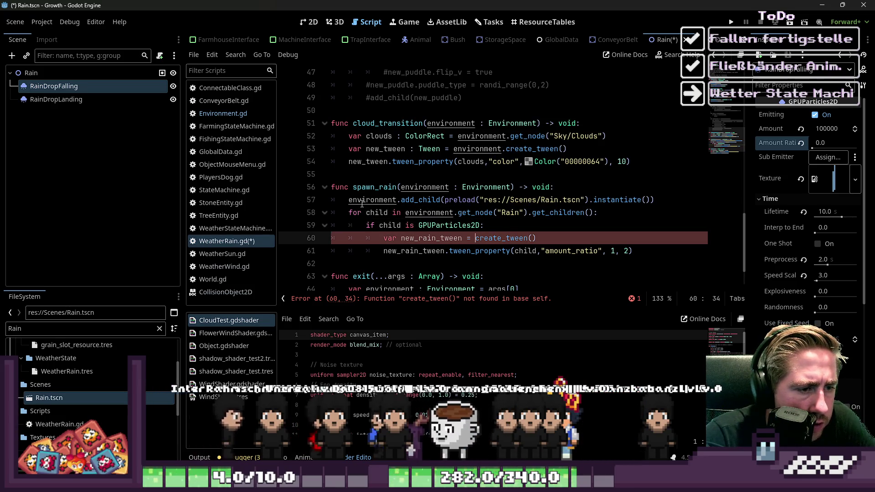
type("environment.")
key("Escape")
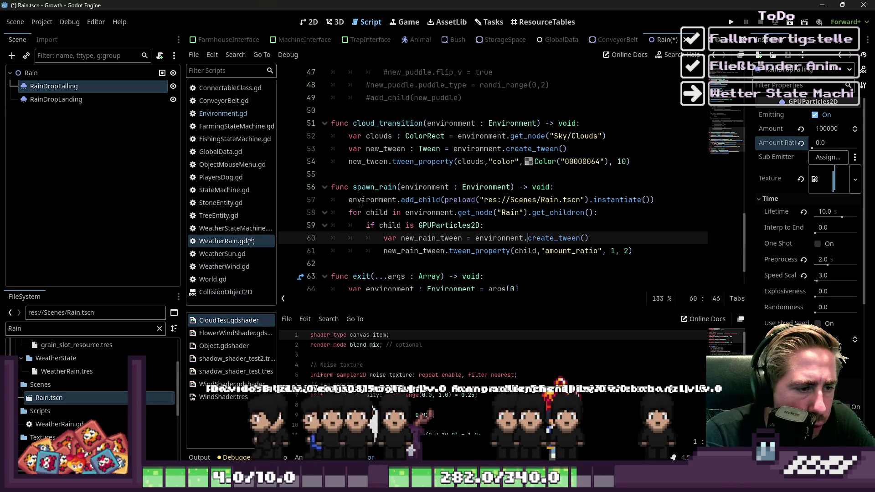
key("Down")
key("Down")
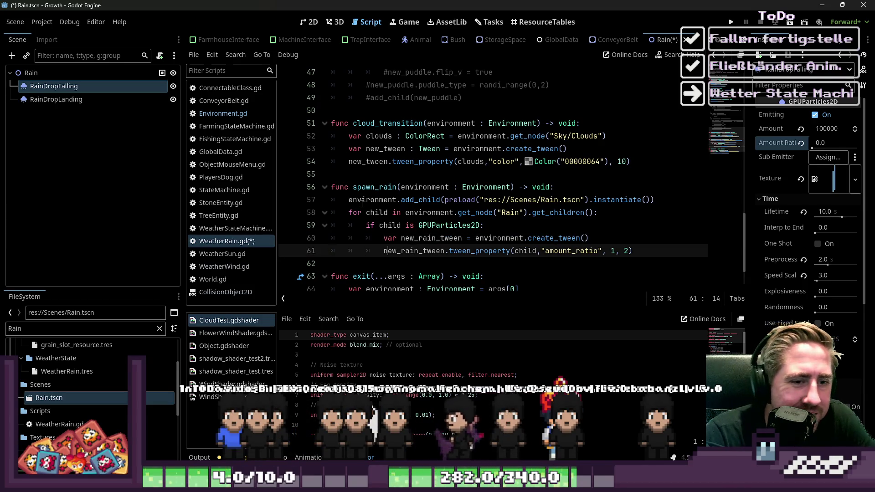
key("ctrl+s")
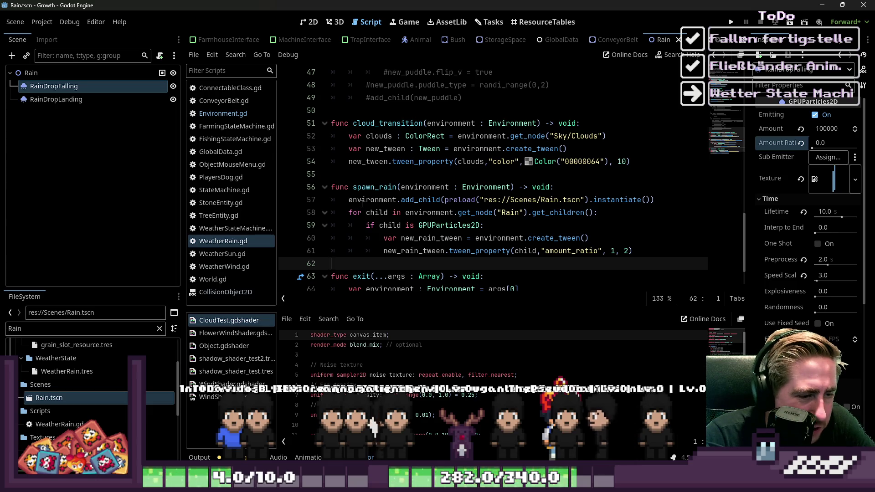
Recheck the loop and if-check lines in spawn_rain after saving
key("Up")
key("Up")
key("Up")
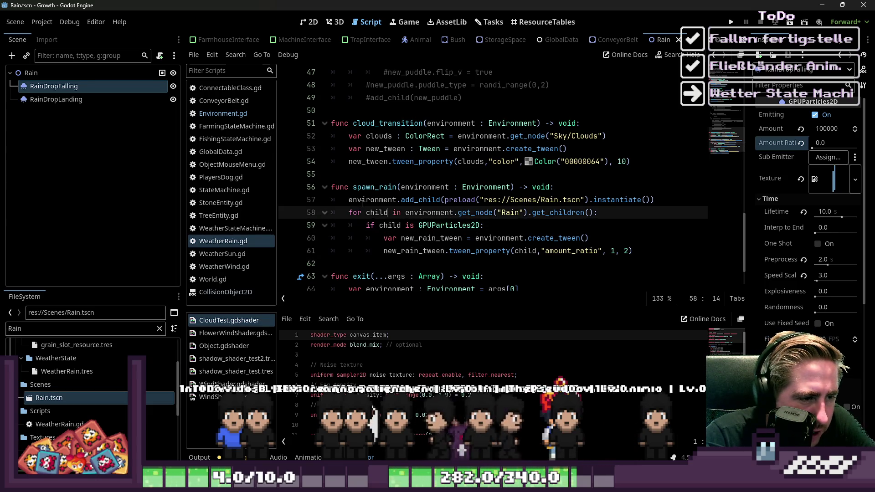
key("ctrl+Right")
key("ctrl+Right")
key("ctrl+Right")
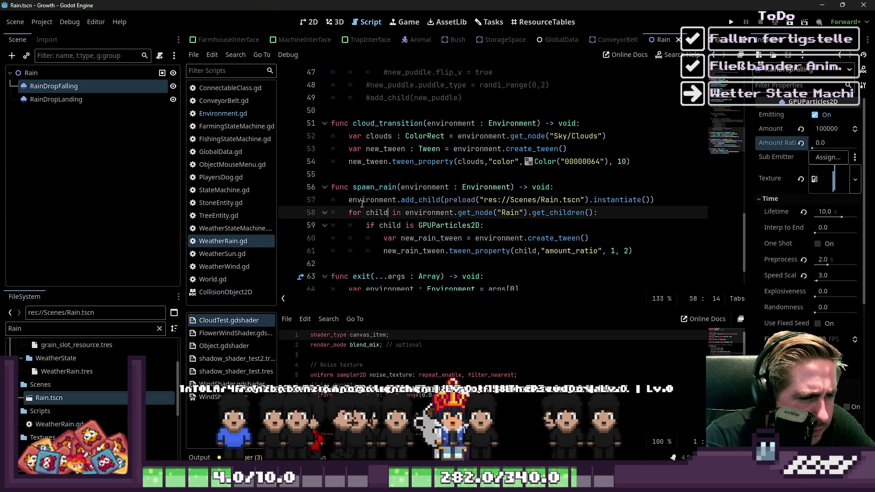
key("Down")
key("Down")
key("Up")
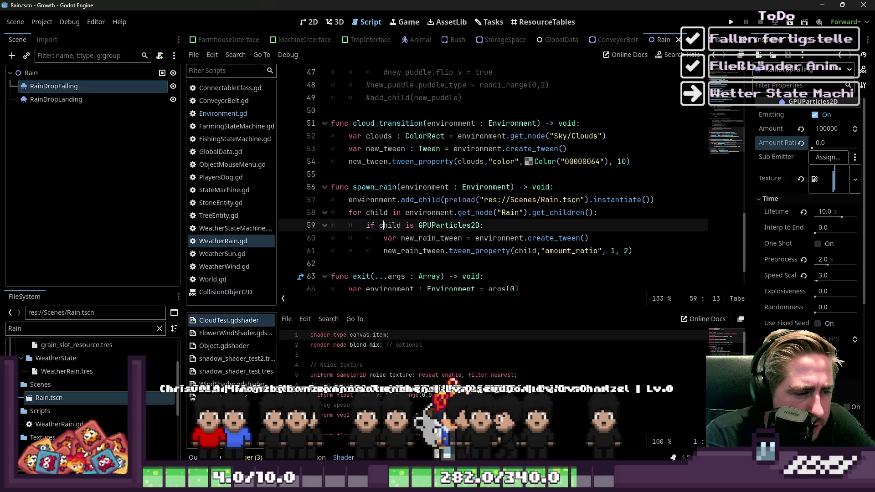
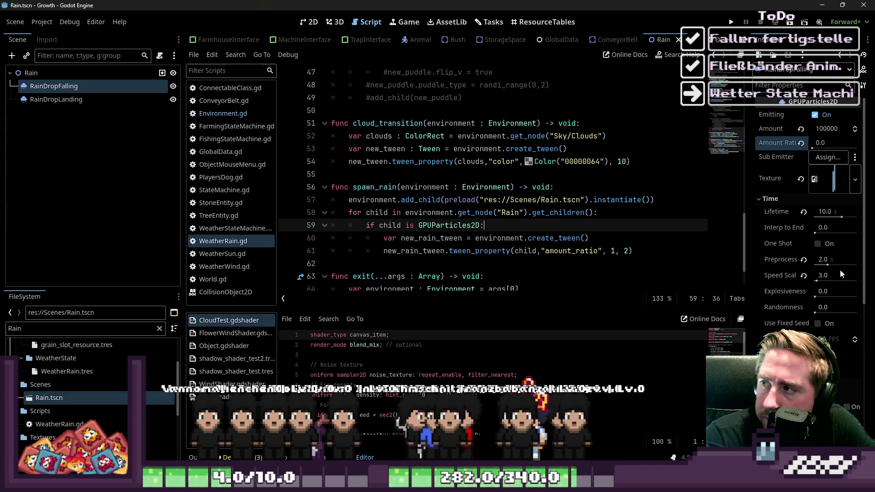
Inspect the rain tween code on lines 60–61 of WeatherRain.gd
left_click(414, 238)
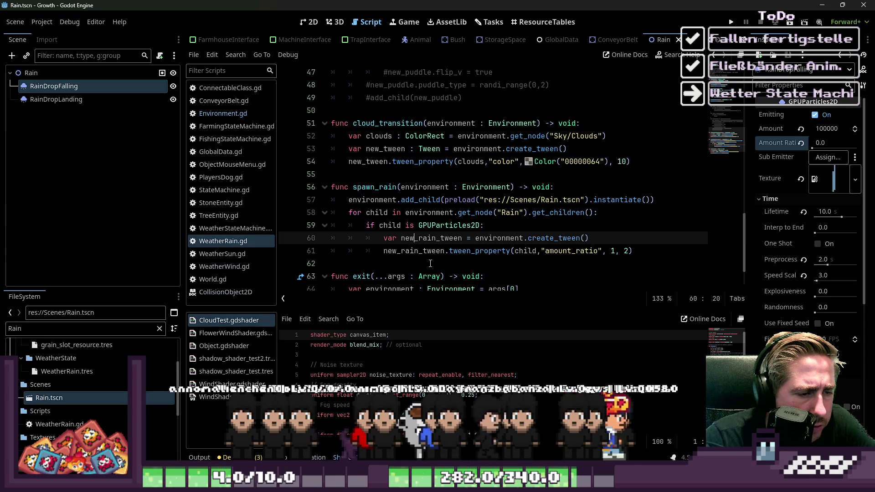
double_click(554, 238)
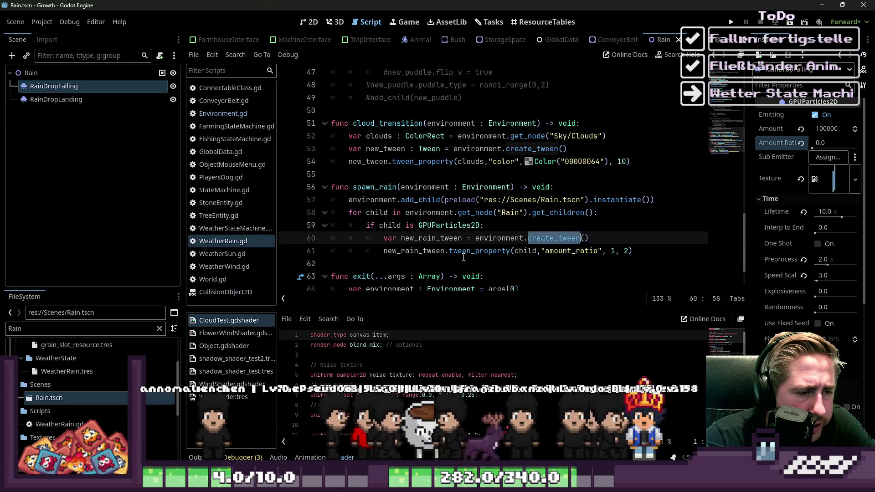
double_click(474, 251)
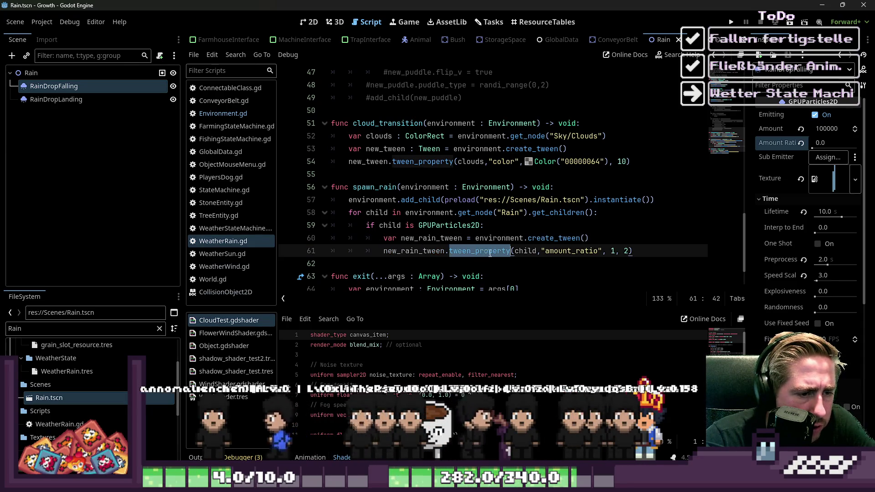
left_click(528, 252)
key("Down")
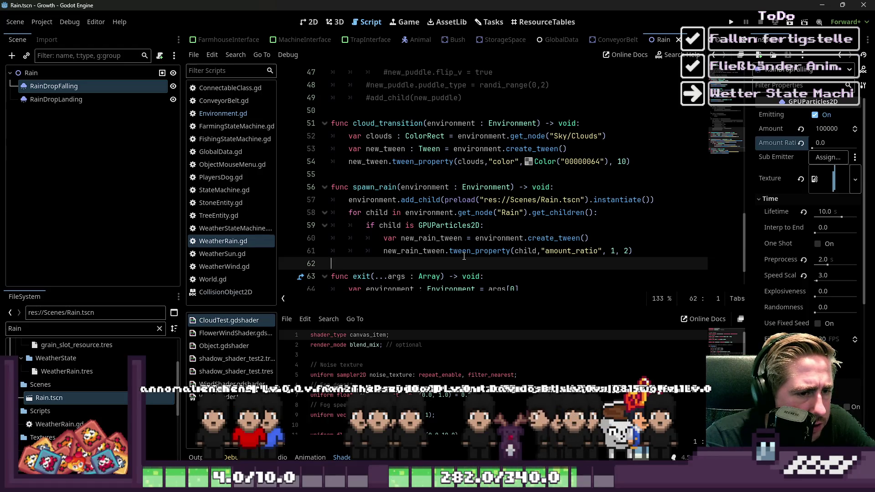
Delete the commented-out rain particle lines 31–36
scroll(458, 239, "up", 8)
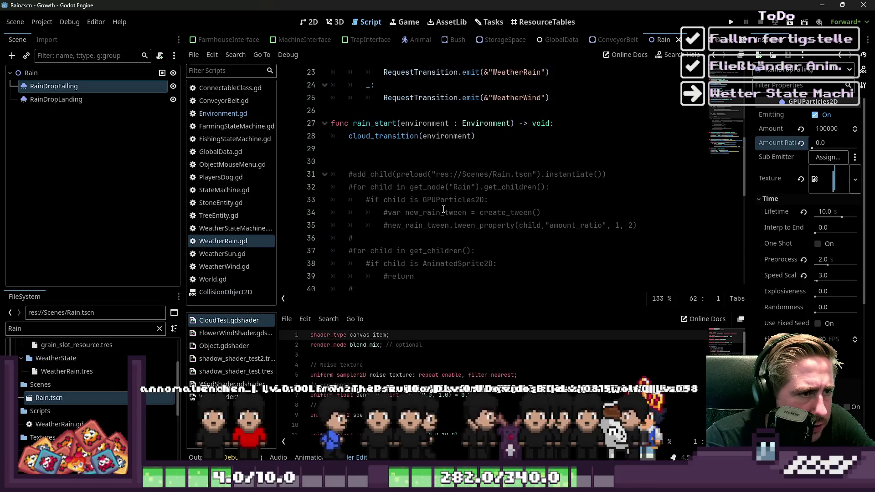
left_click_drag(354, 238, 326, 203)
key("shift+Up")
key("shift+Up")
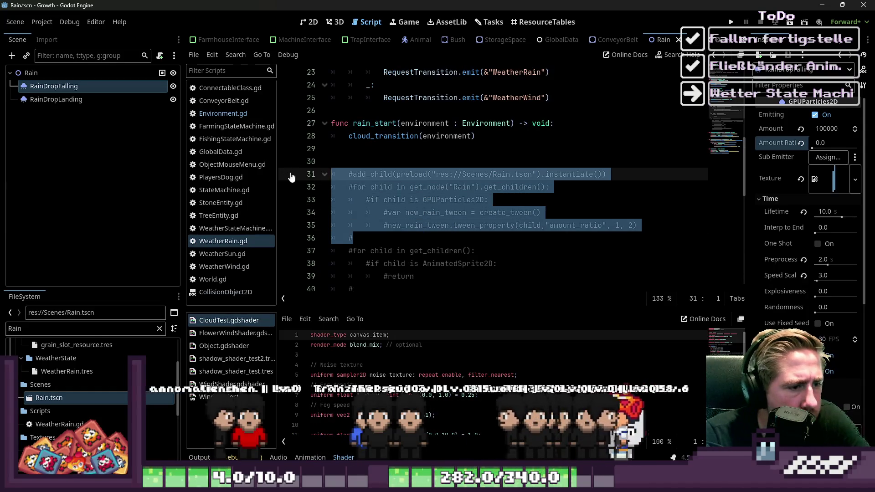
key("BackSpace")
key("BackSpace")
Delete the commented child-check block on lines 31–34 and select possible_puddle_array
left_click(435, 199)
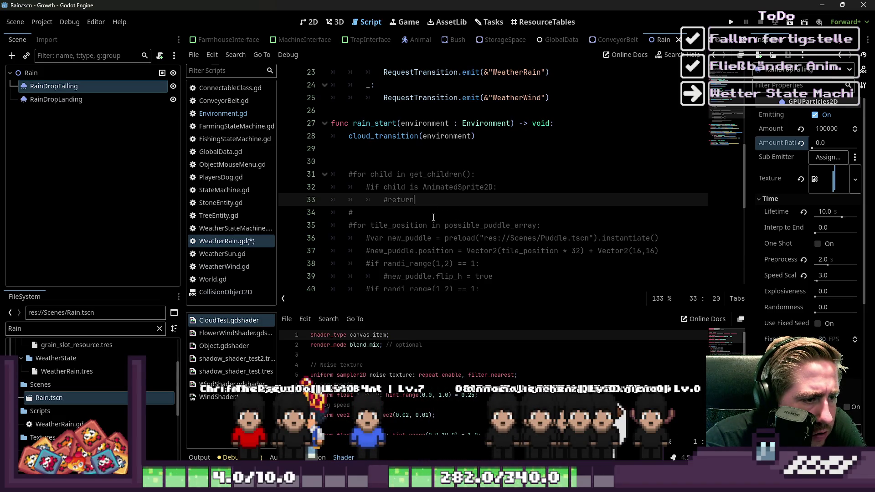
left_click(434, 217)
scroll(430, 214, "down", 2)
scroll(428, 213, "up", 1)
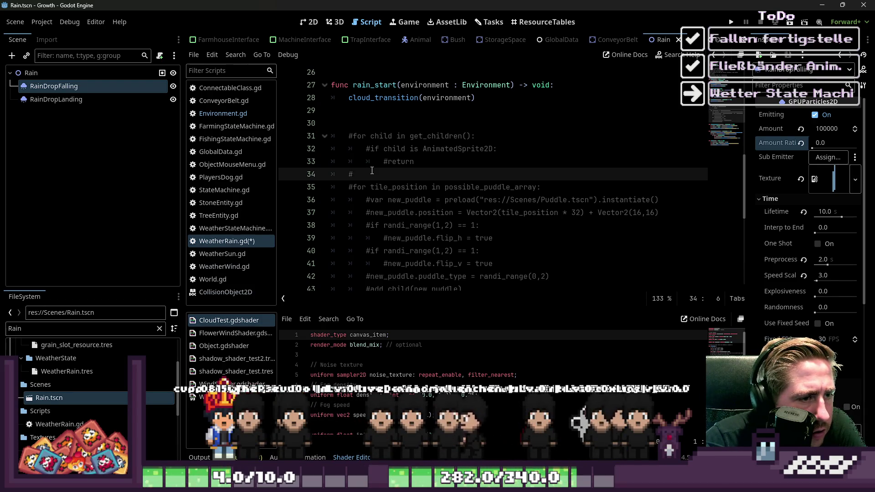
mouse_move(372, 171)
left_mouse_down()
mouse_move(319, 153)
mouse_move(314, 139)
left_mouse_up()
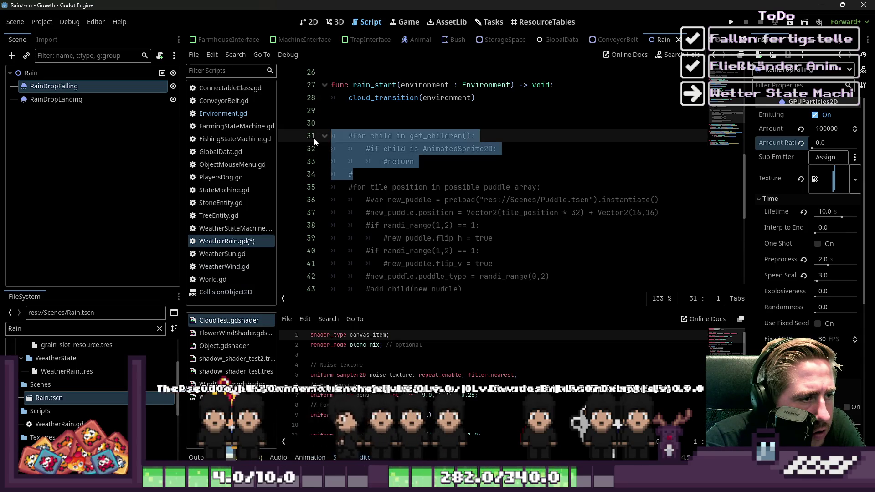
key("BackSpace")
key("BackSpace")
key("BackSpace")
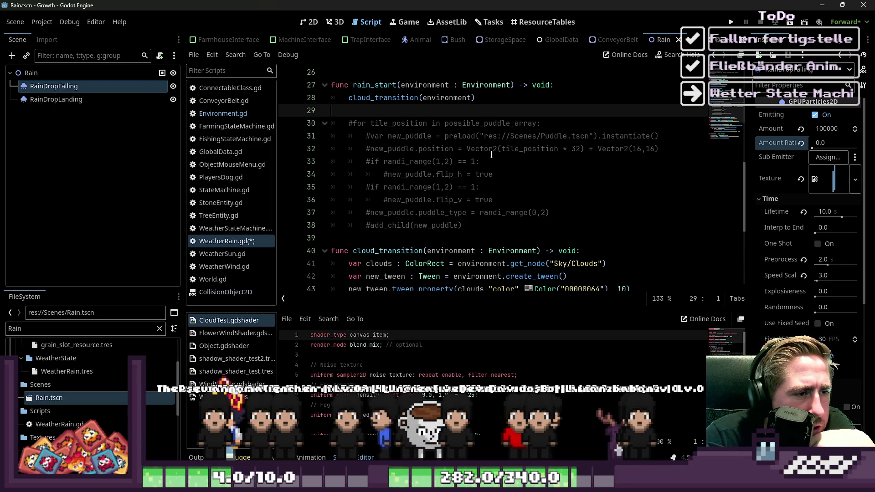
double_click(474, 124)
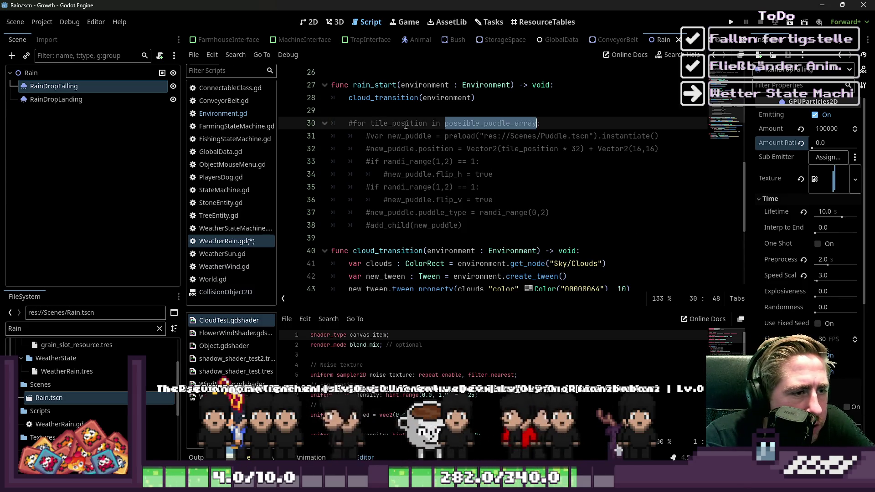
Open Environment.gd and find the possible_puddle_array declaration on line 4
left_click(129, 73)
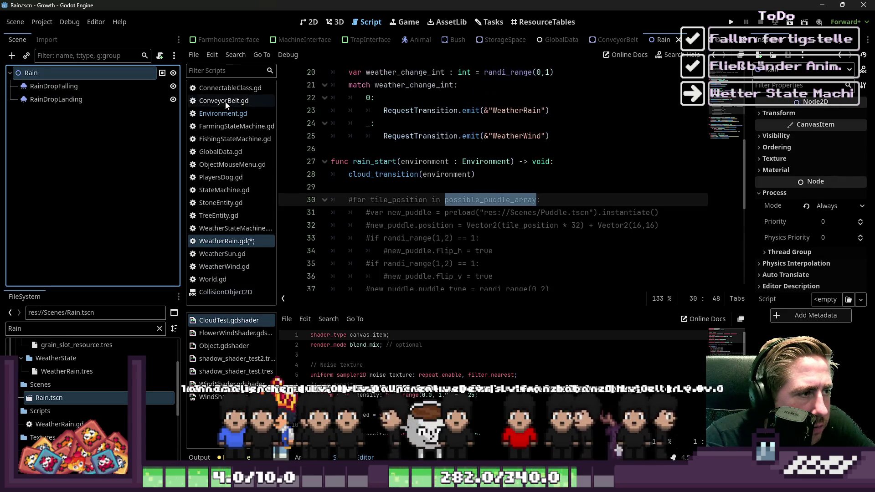
left_click(223, 113)
key("ctrl+f")
key("Return")
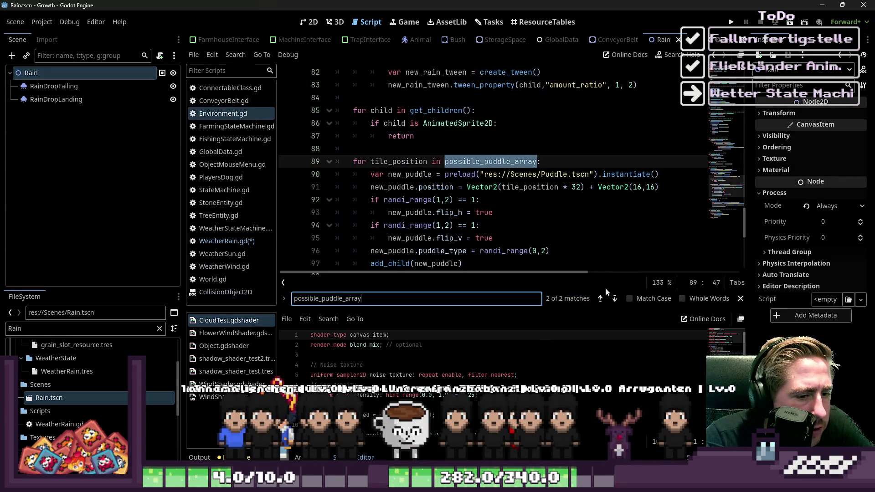
left_click(600, 298)
left_click(431, 135)
left_click(418, 111)
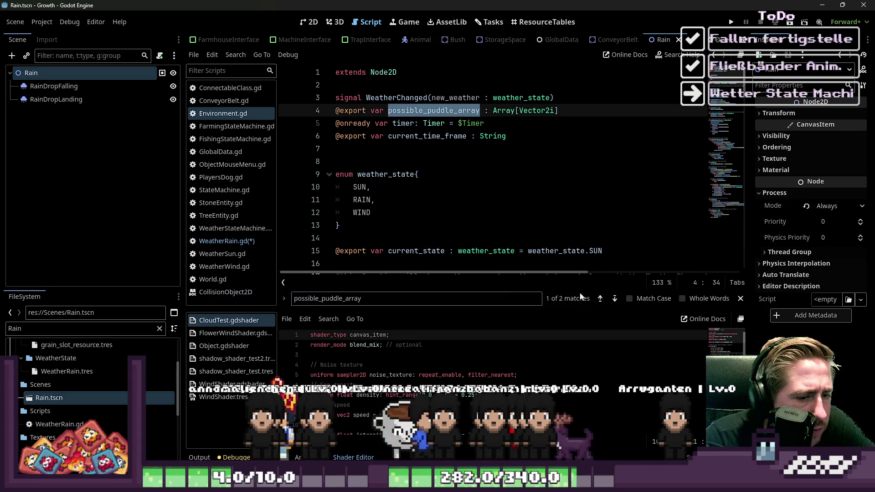
Go to the line-89 loop that instances Puddle.tscn from possible_puddle_array
left_click(613, 299)
scroll(555, 253, "down", 1)
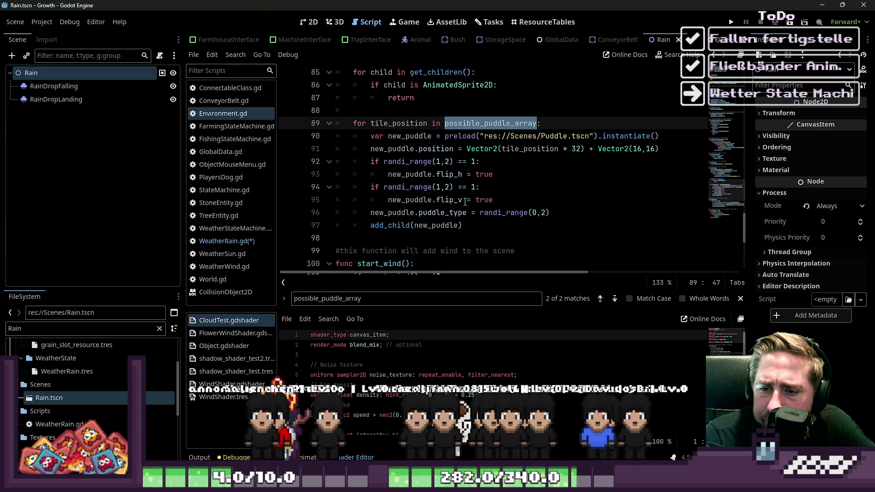
left_click(451, 174)
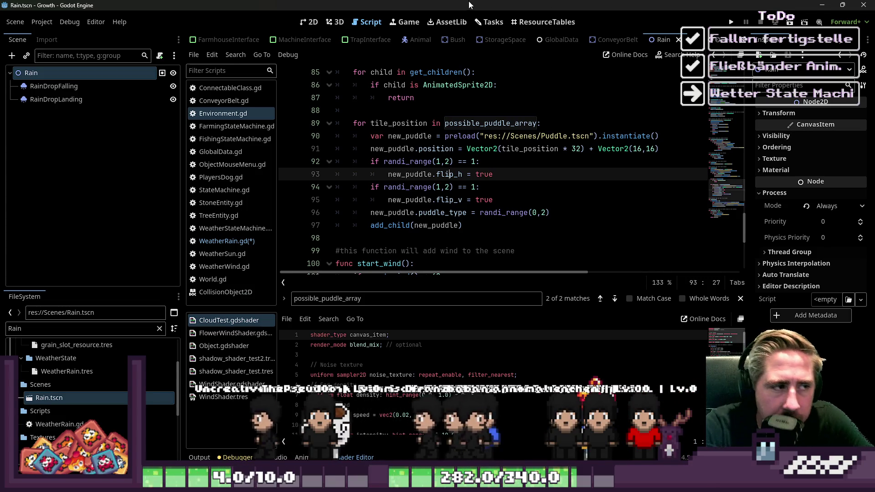
Return to WeatherRain.gd and review rain_start and the commented puddle loop
left_click(227, 241)
left_click(385, 179)
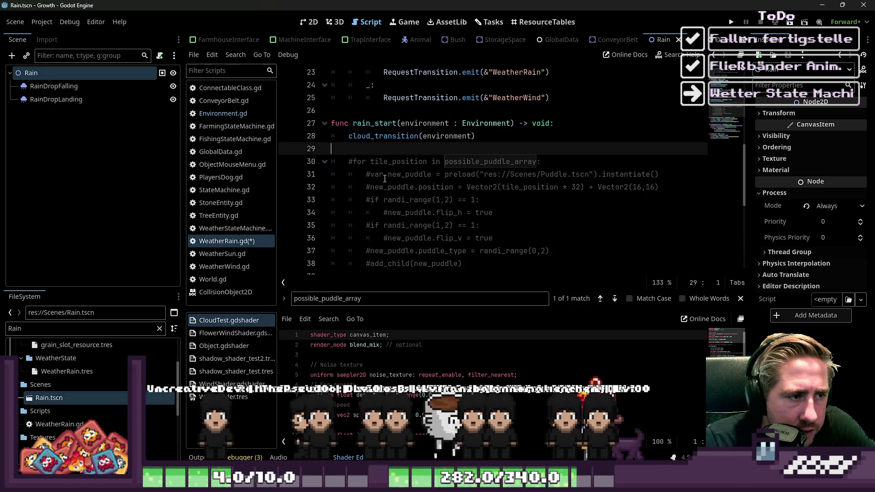
scroll(485, 132, "up", 3)
scroll(456, 151, "down", 5)
scroll(427, 164, "up", 2)
scroll(377, 174, "up", 2)
scroll(387, 201, "up", 1)
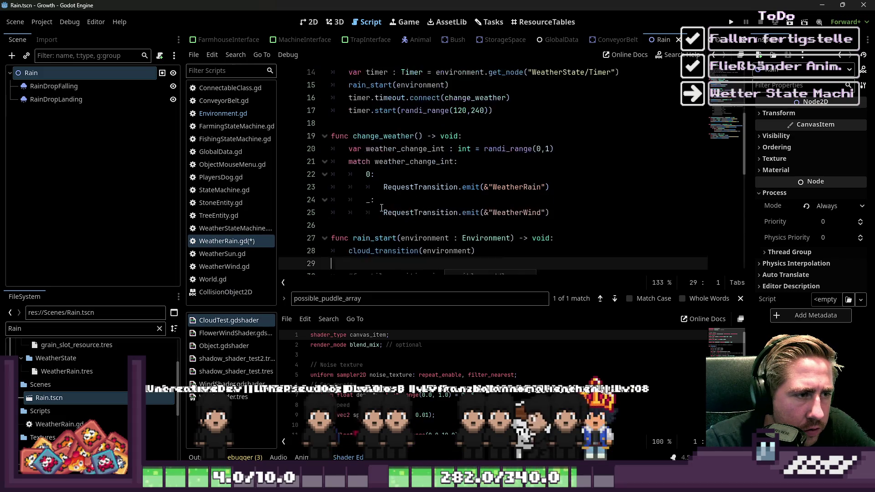
scroll(390, 205, "up", 1)
scroll(390, 209, "down", 3)
scroll(390, 209, "down", 2)
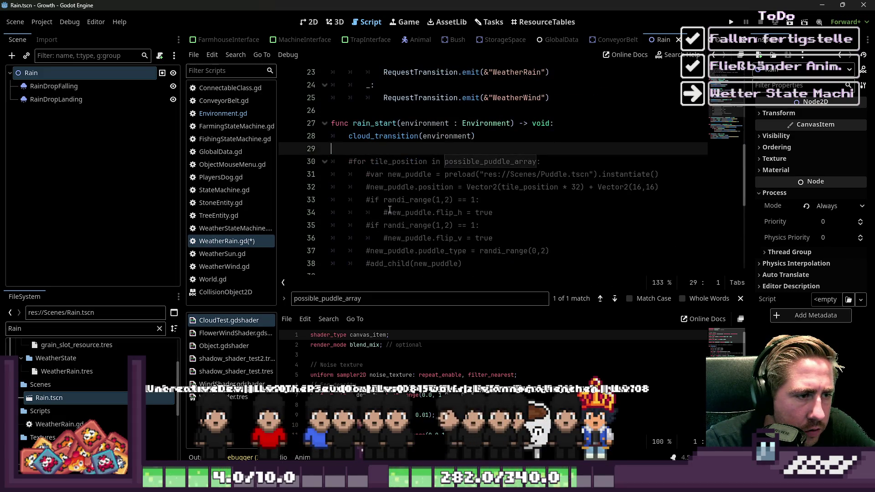
left_click(471, 251)
scroll(471, 247, "down", 4)
scroll(471, 248, "up", 4)
scroll(471, 247, "down", 6)
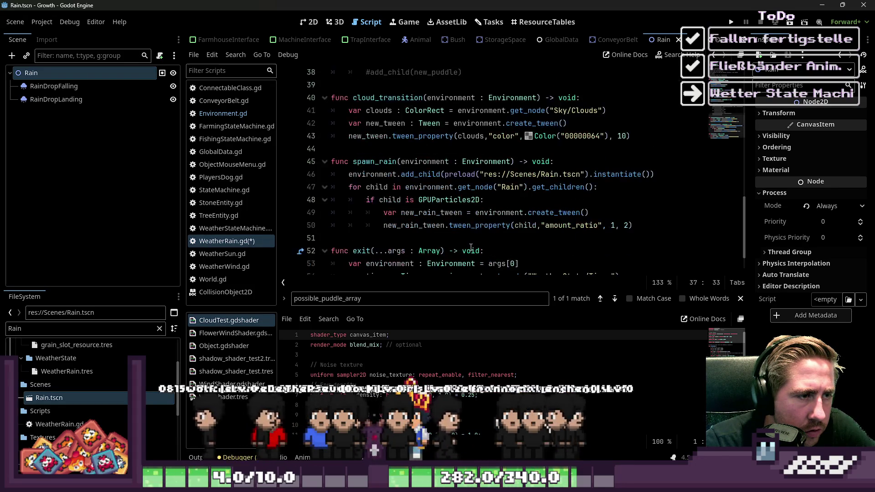
scroll(471, 248, "down", 5)
scroll(379, 220, "up", 8)
scroll(378, 220, "down", 2)
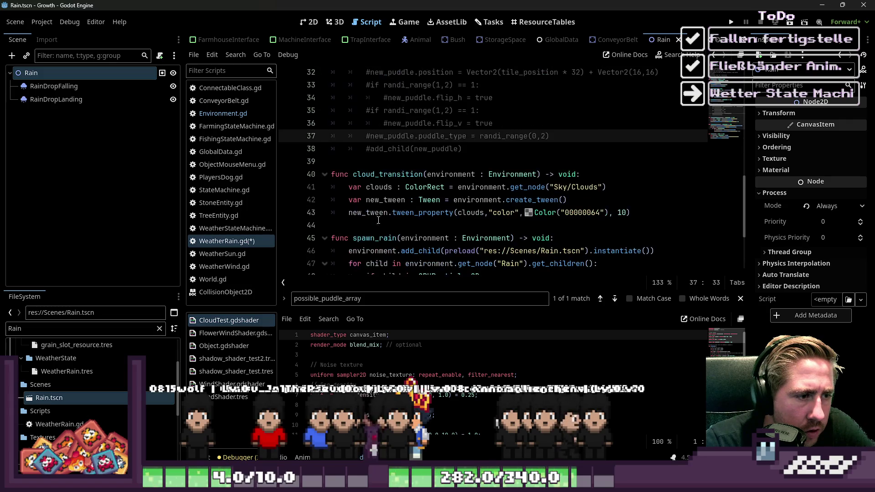
double_click(379, 238)
scroll(391, 205, "up", 3)
Write spawn_rain(environment) on line 29 of rain_start, removing the stray parenthesis
left_click(406, 149)
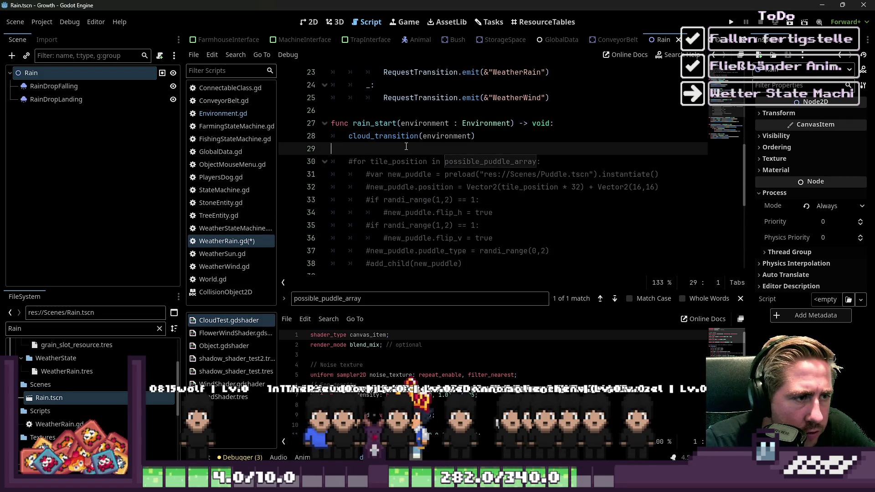
key("Return")
key("Up")
key("Tab")
type("spawn_rain")
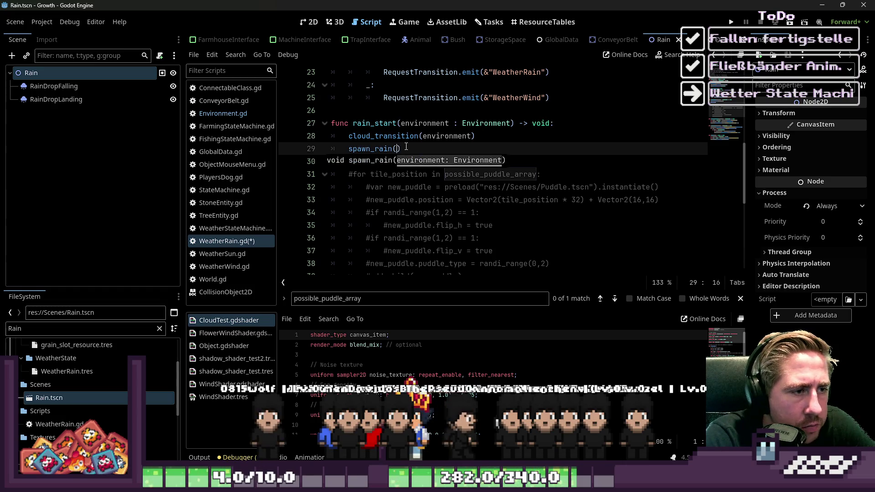
key("Delete")
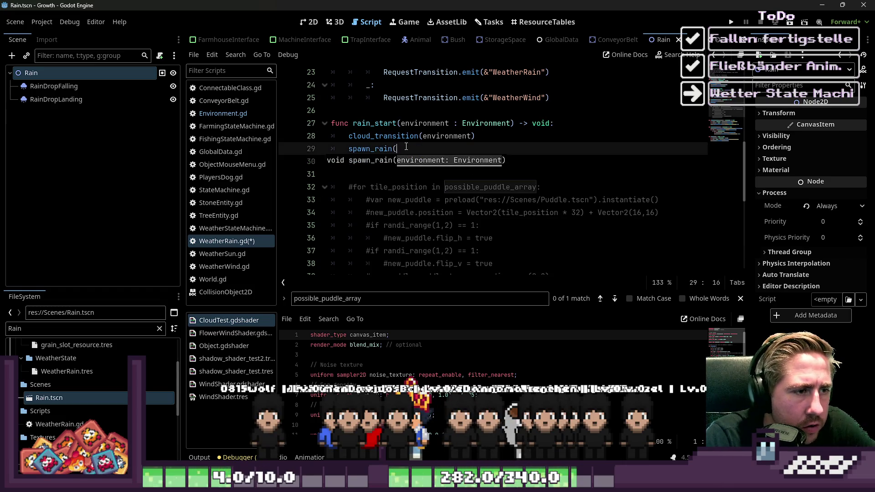
type("e")
key("Return")
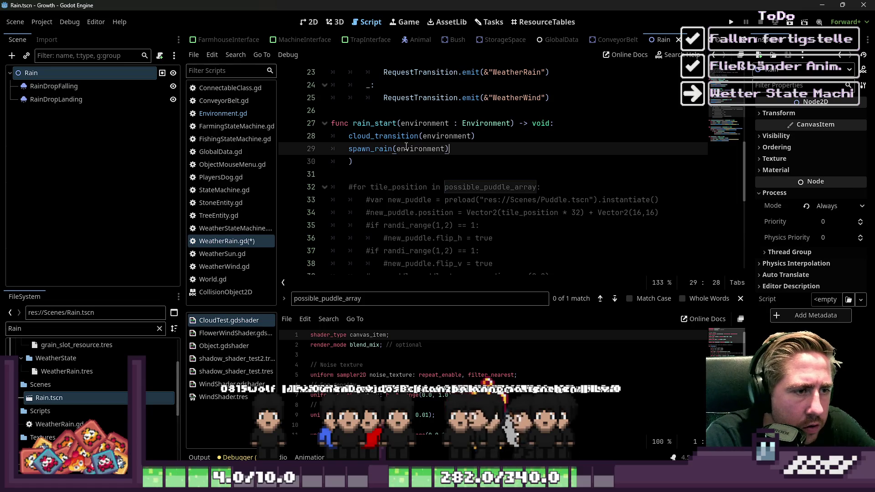
key("Escape")
key("Down")
key("Left")
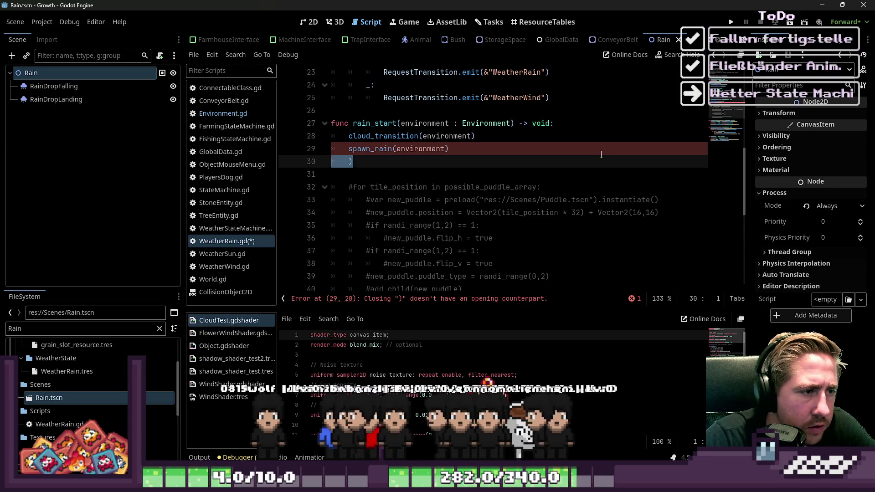
key("BackSpace")
key("BackSpace")
scroll(444, 206, "down", 4)
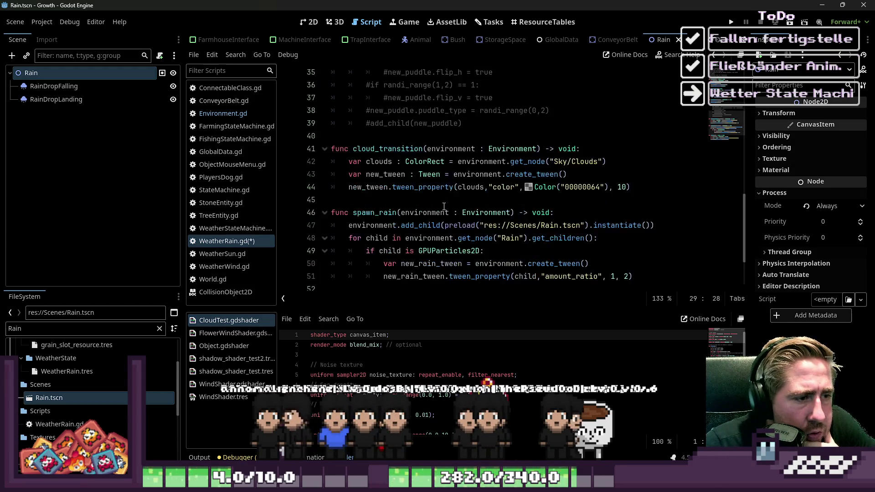
scroll(444, 207, "up", 4)
Add a spawn_puddles(environment) call on the line below spawn_rain
key("Return")
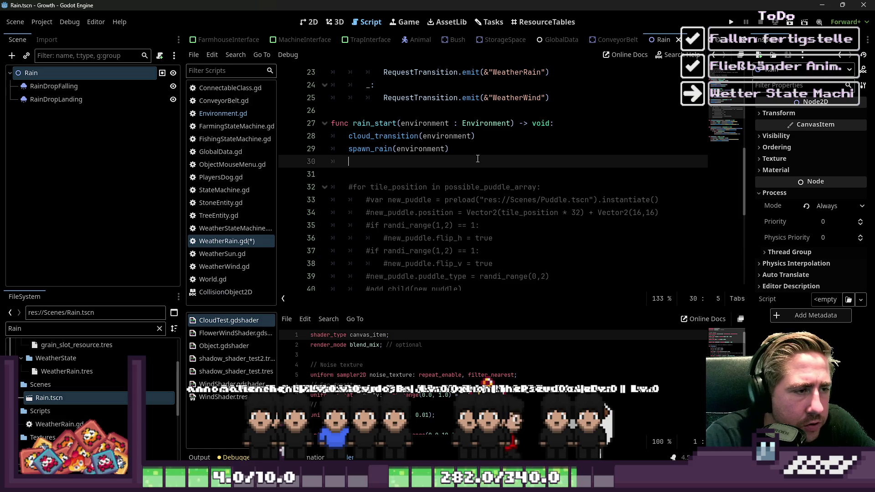
type("spawn_puddles(")
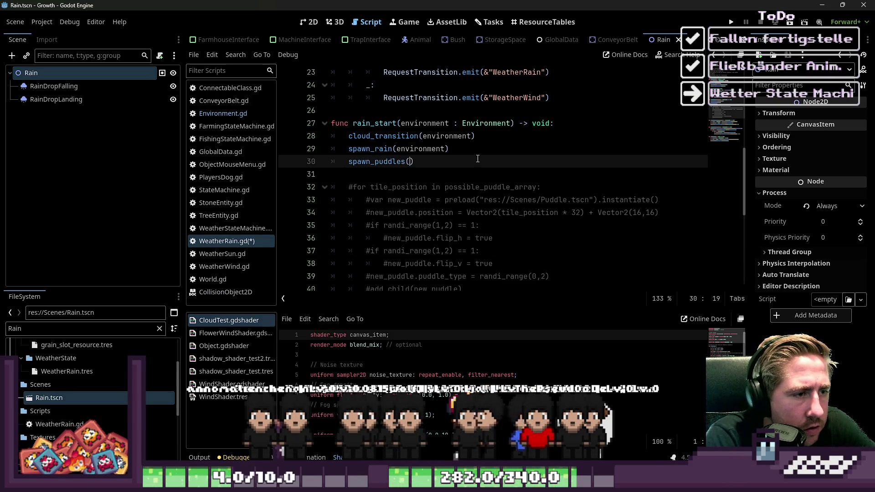
type("n")
key("Return")
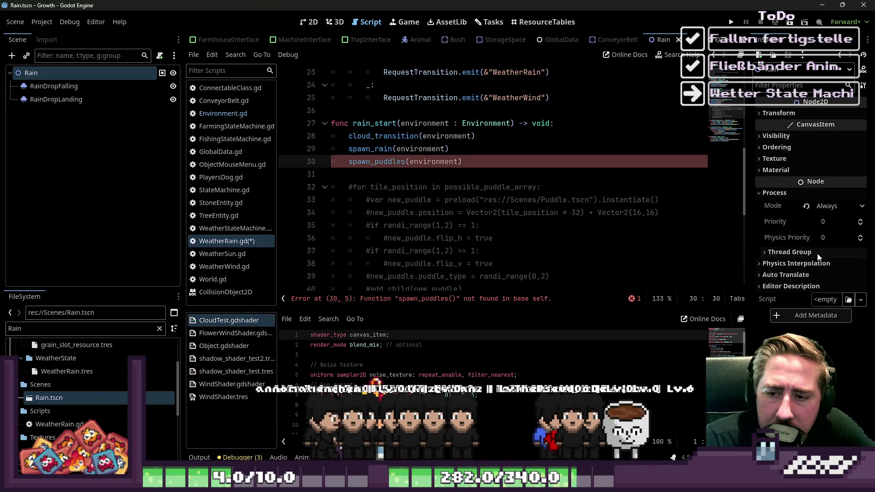
scroll(554, 174, "down", 2)
left_click(441, 200)
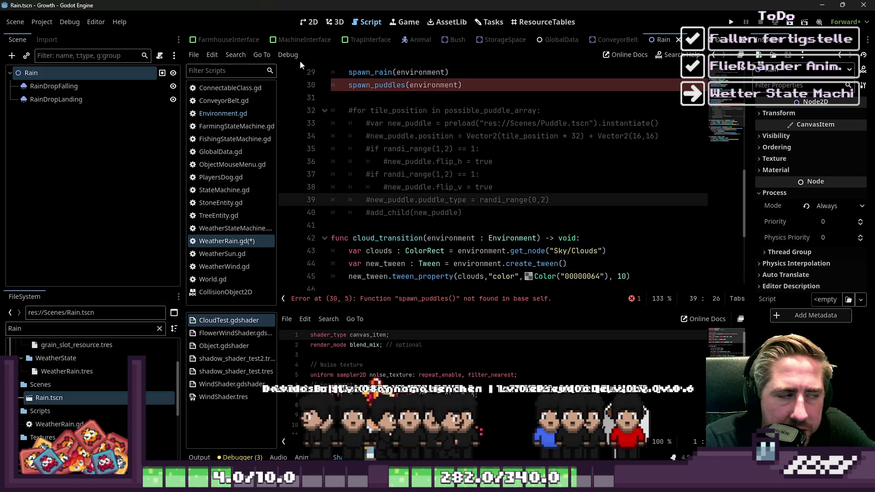
left_click(309, 22)
Open the World scene, select the floor tile layer and enlarge the tile panel
key("ctrl+shift+o")
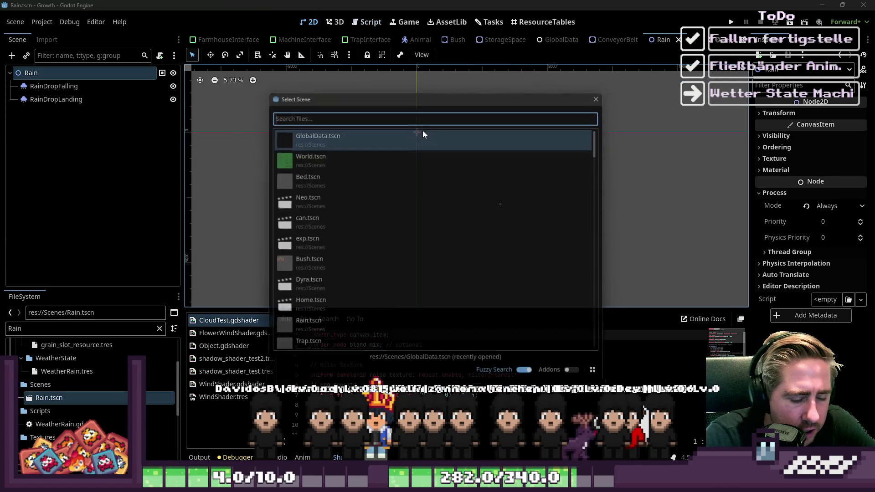
type("wor")
left_click(422, 130)
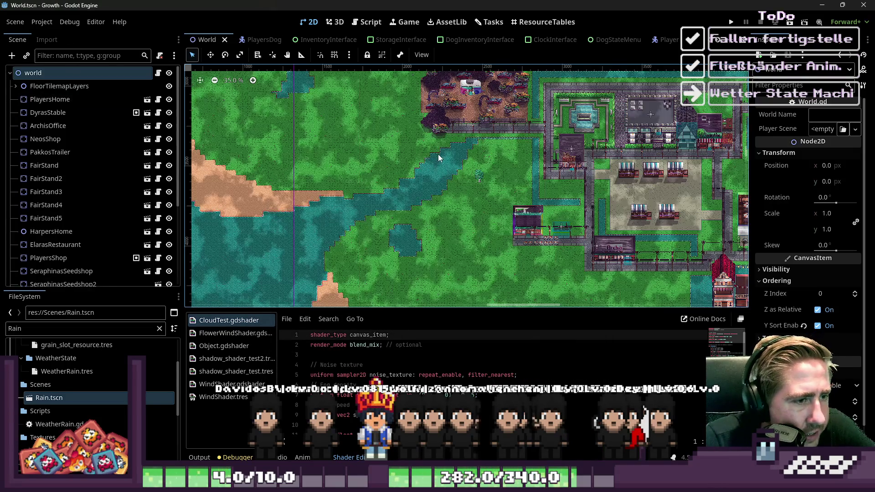
scroll(439, 158, "up", 3)
scroll(55, 214, "down", 5)
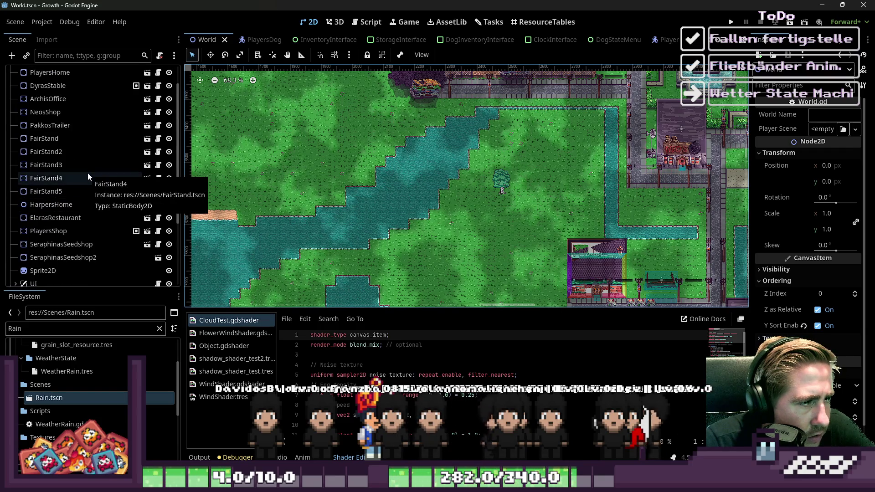
scroll(87, 174, "up", 3)
scroll(83, 199, "up", 2)
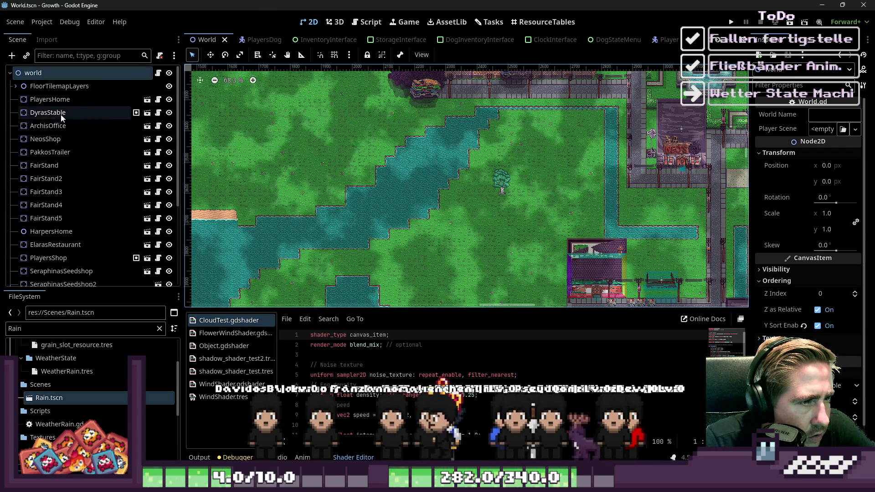
left_click(16, 86)
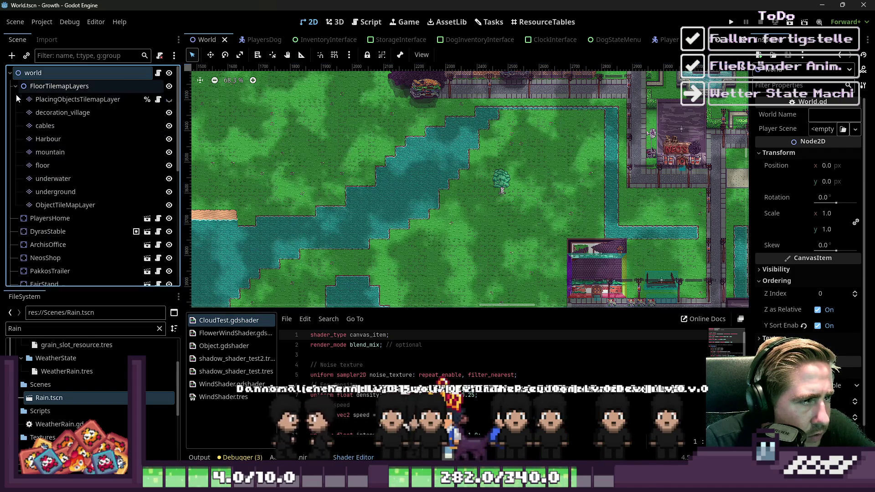
left_click(35, 168)
left_click(36, 167)
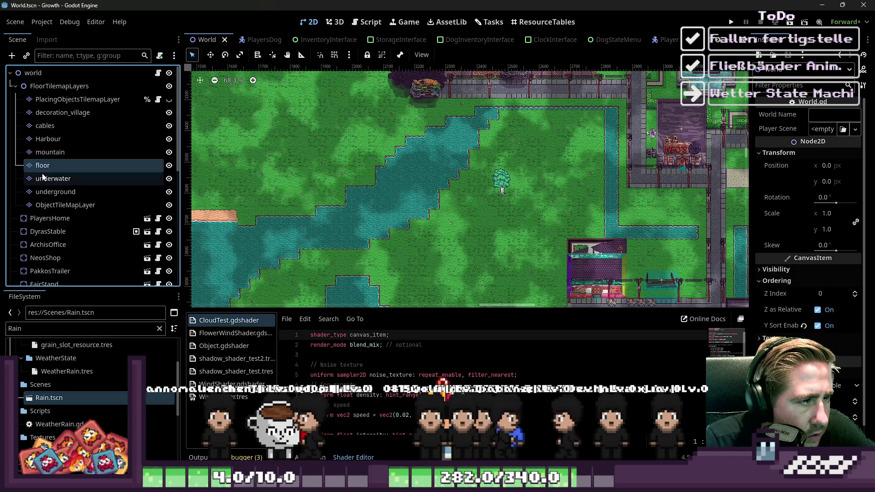
left_click(69, 165)
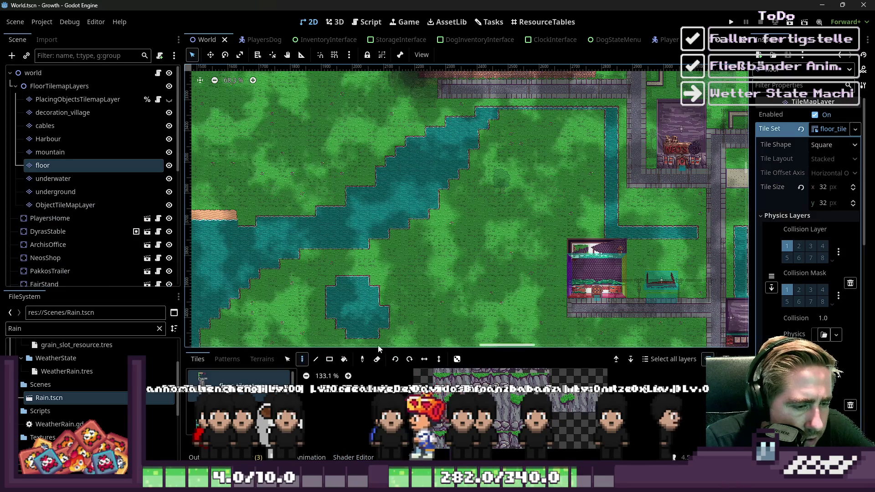
left_click_drag(372, 349, 372, 86)
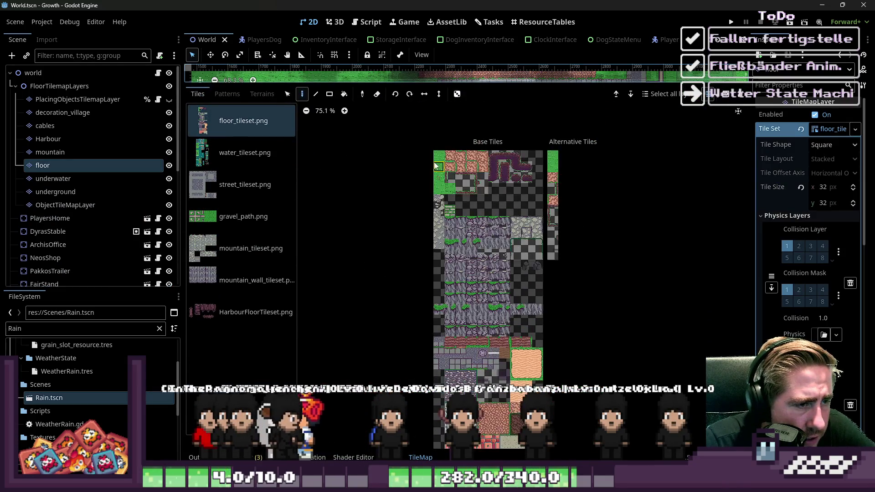
In the TileSet Paint tab, choose puddle_possible as the property to paint
left_click(451, 457)
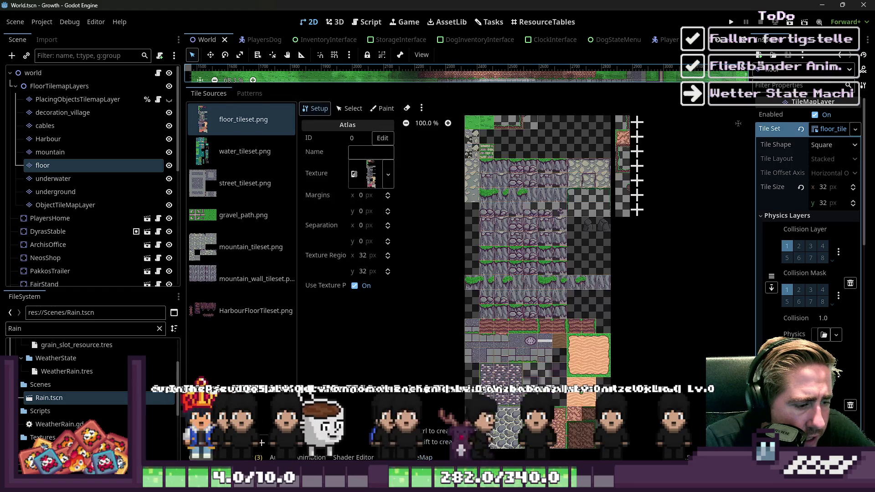
left_click(382, 108)
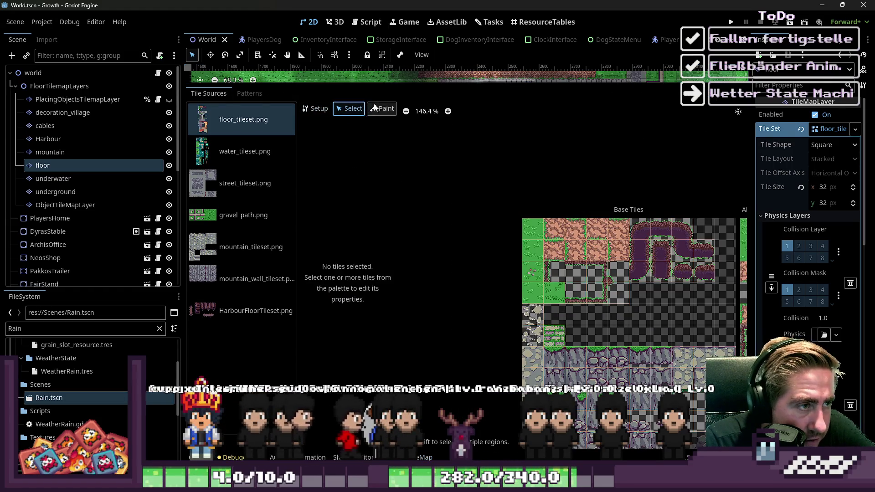
left_click(361, 140)
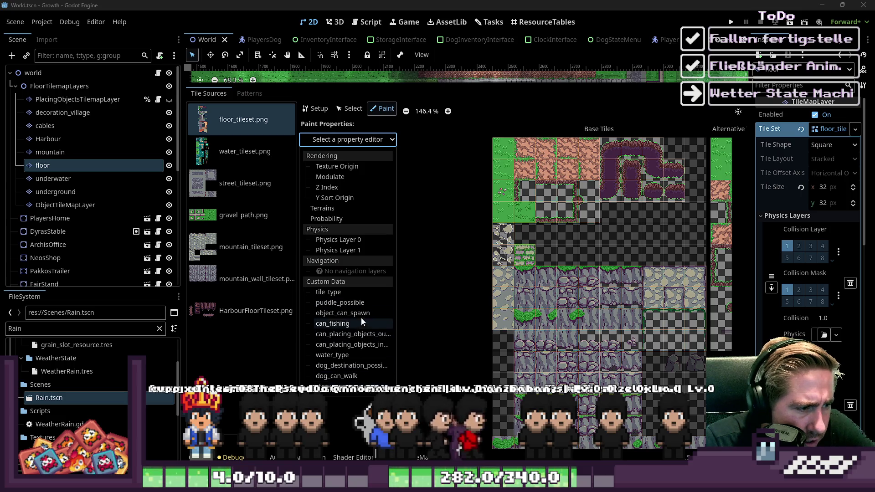
left_click(357, 302)
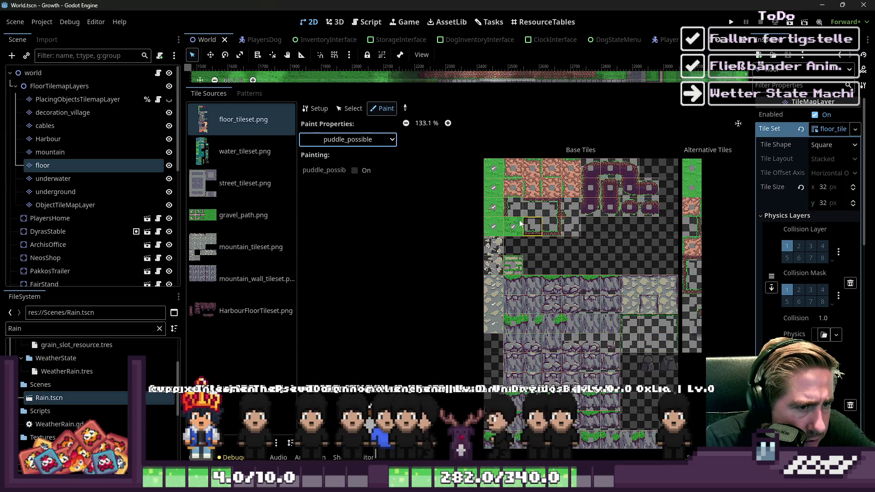
scroll(529, 226, "up", 2)
scroll(507, 226, "up", 1)
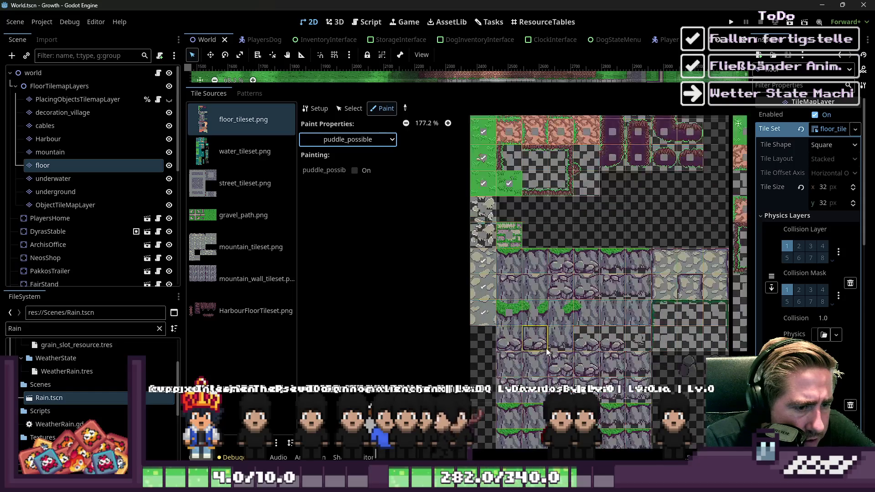
scroll(638, 219, "down", 3)
scroll(679, 182, "up", 5)
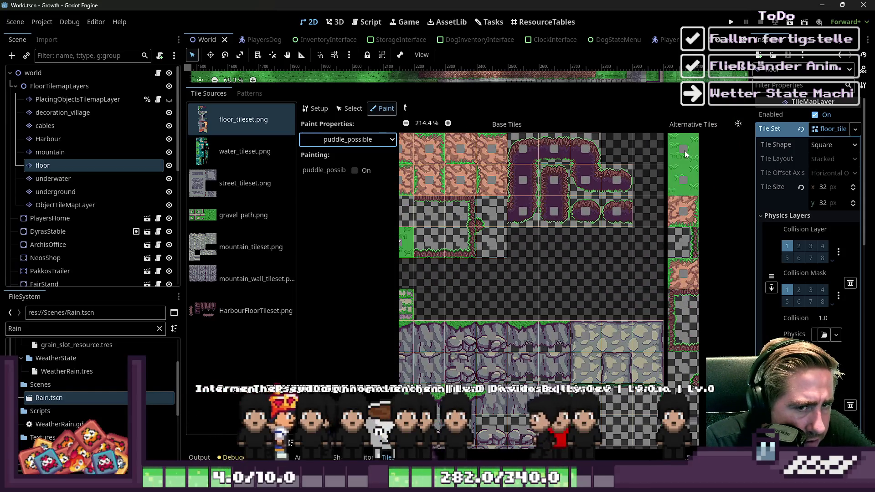
scroll(686, 157, "down", 3)
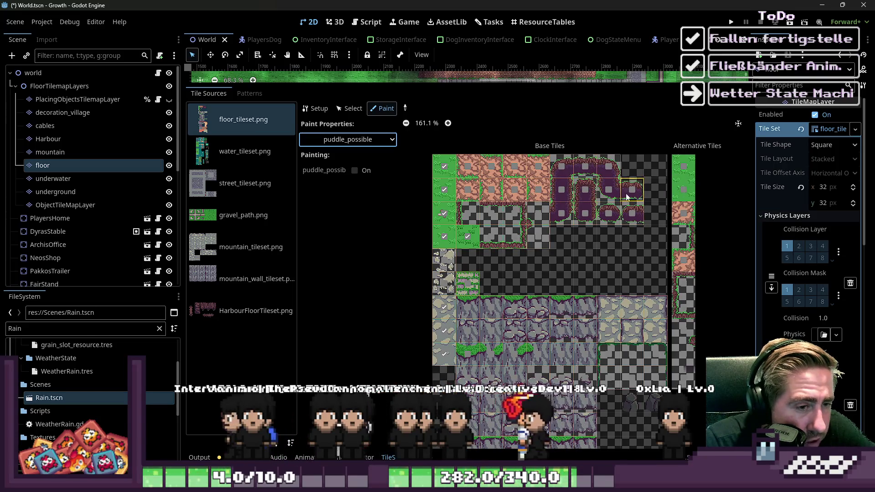
scroll(517, 245, "down", 4)
scroll(509, 257, "down", 4)
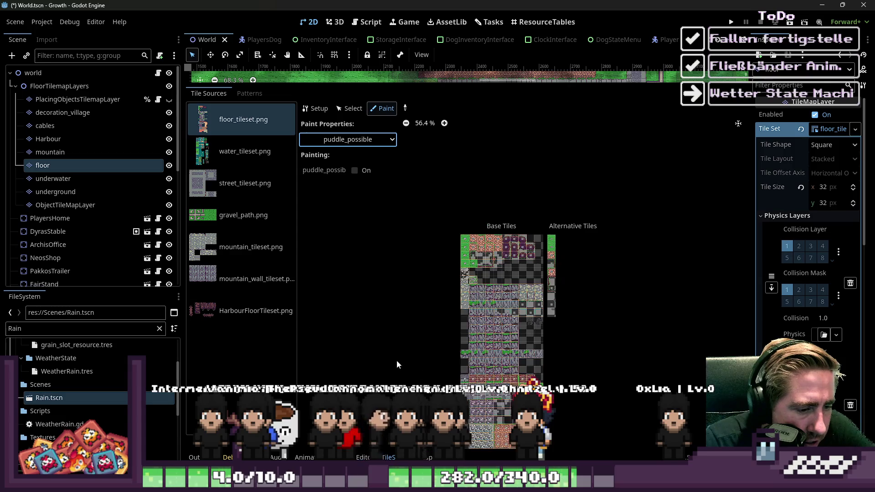
Paint puddle_possible On across the street_tileset.png tiles
left_click(245, 183)
scroll(518, 349, "up", 10)
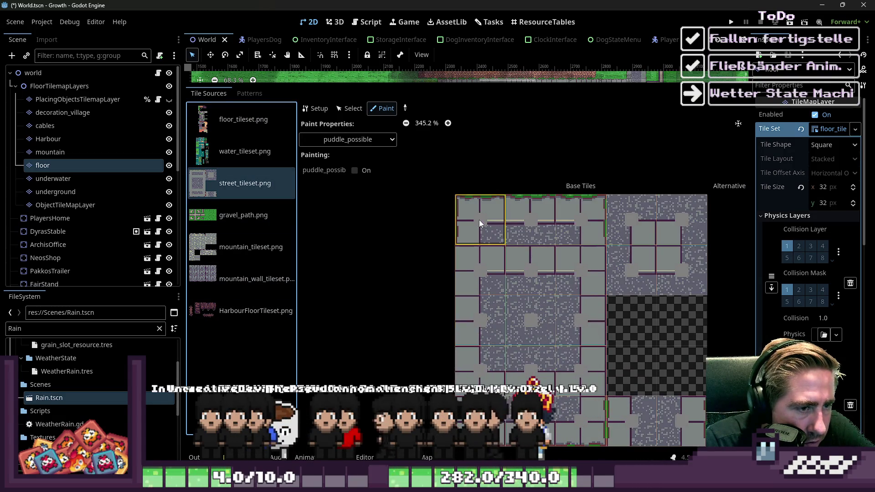
left_click(355, 170)
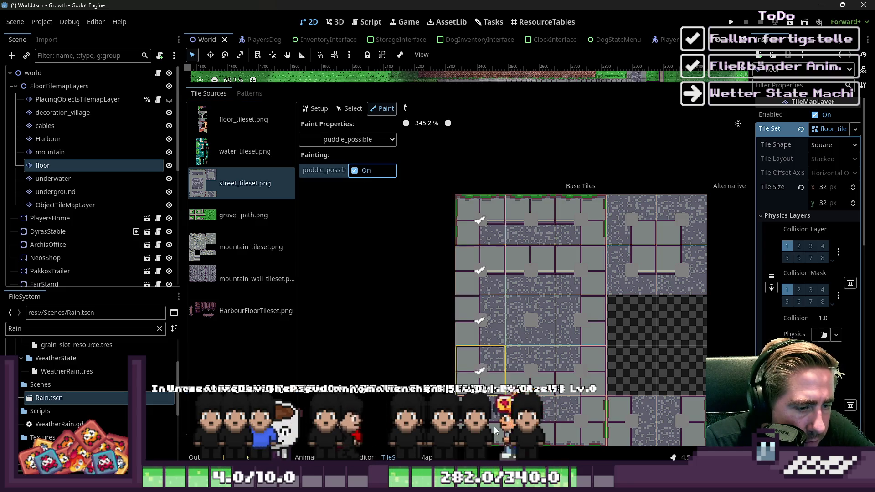
mouse_move(669, 430)
left_mouse_down()
mouse_move(507, 349)
mouse_move(536, 376)
mouse_move(649, 227)
mouse_move(682, 271)
left_mouse_up()
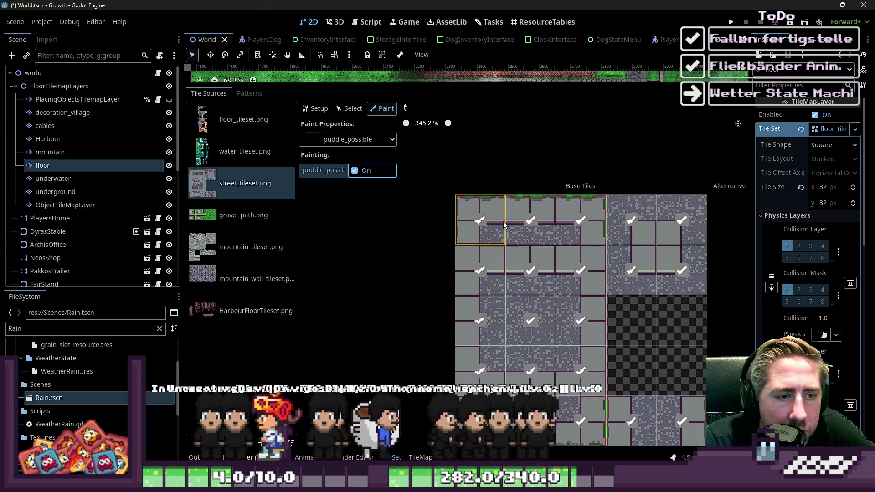
Paint puddle_possible On across all the mountain_tileset.png tiles
left_click(246, 255)
left_click_drag(545, 224, 475, 228)
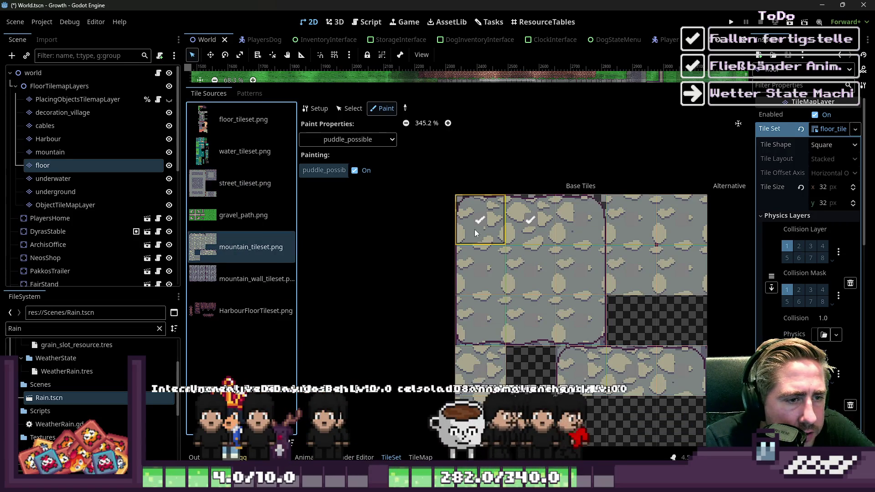
mouse_move(543, 311)
left_mouse_down()
mouse_move(578, 236)
mouse_move(535, 262)
mouse_move(639, 217)
mouse_move(684, 232)
left_mouse_up()
scroll(486, 305, "down", 1)
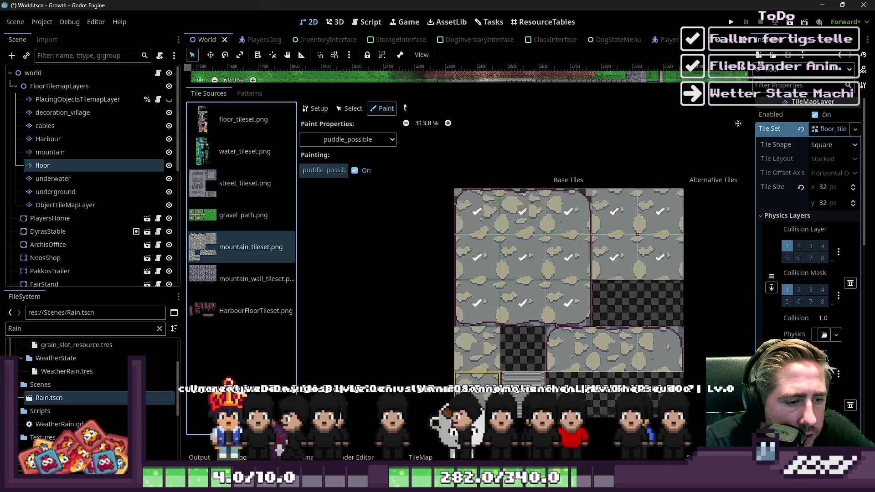
scroll(488, 315, "up", 1, "ctrl")
mouse_move(517, 400)
left_mouse_down()
mouse_move(576, 346)
mouse_move(704, 342)
left_mouse_up()
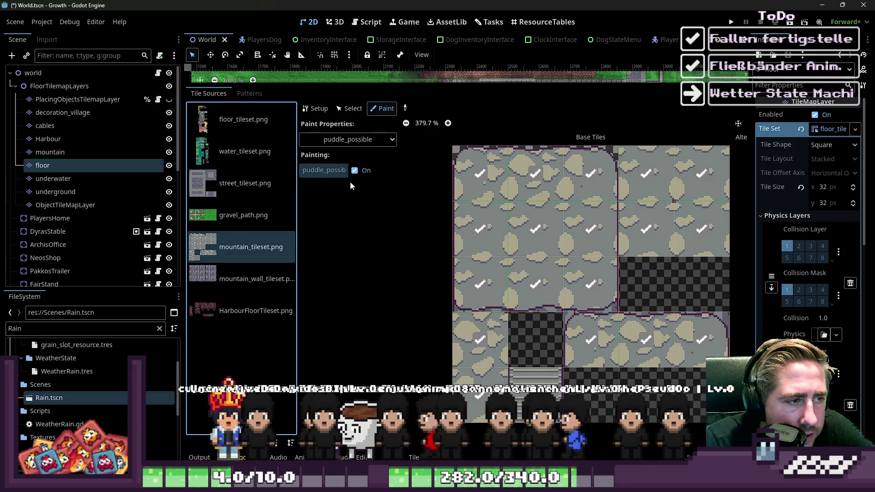
Check HarbourFloorTileset.png, then show gravel_path.png with puddle_possible set On
left_click(355, 170)
left_click(255, 311)
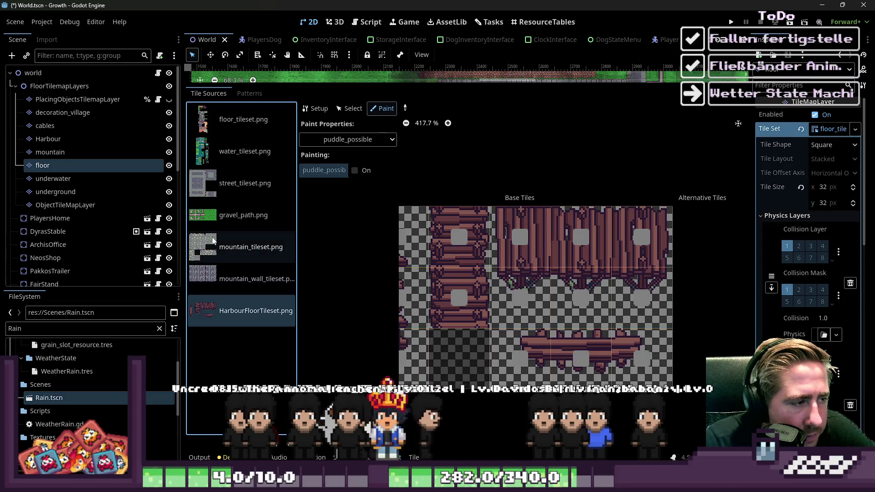
left_click(220, 215)
scroll(476, 254, "down", 3)
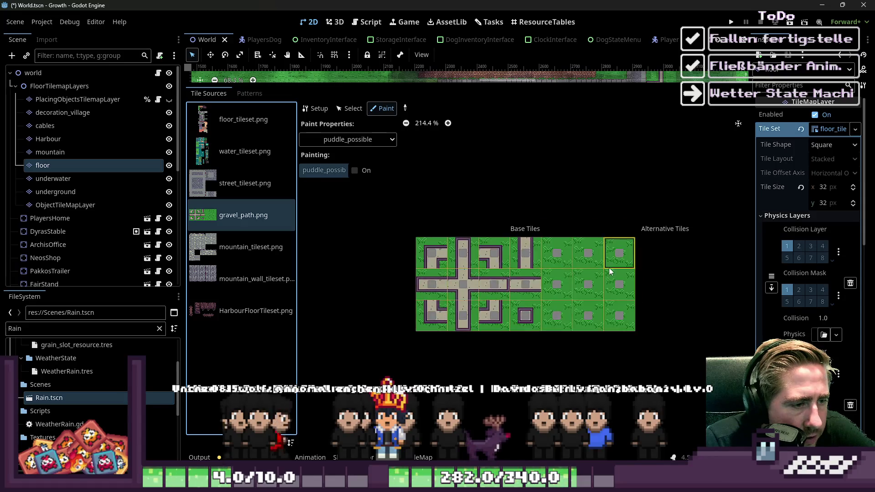
left_click(361, 169)
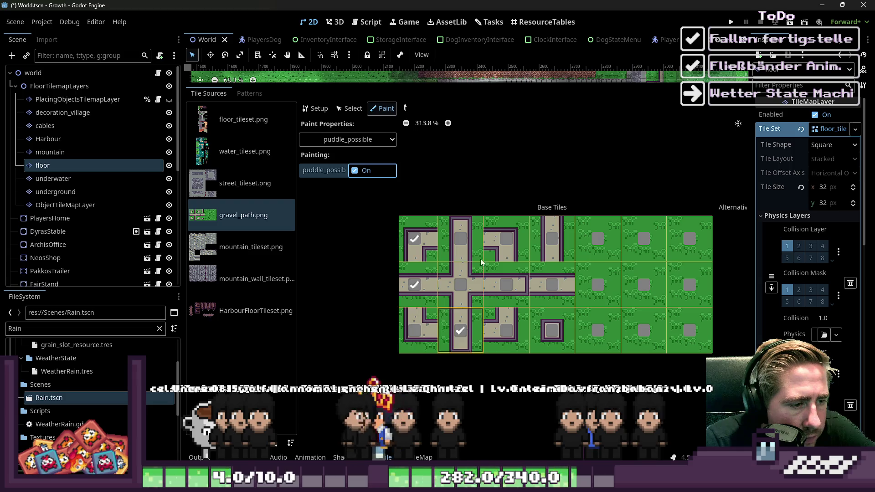
Mark every gravel_path.png tile puddle_possible and filter the FileSystem by 'puddle'
left_click(460, 285)
left_click(460, 239)
left_click(506, 239)
left_click(506, 284)
left_click(415, 330)
left_click(506, 330)
left_click(551, 330)
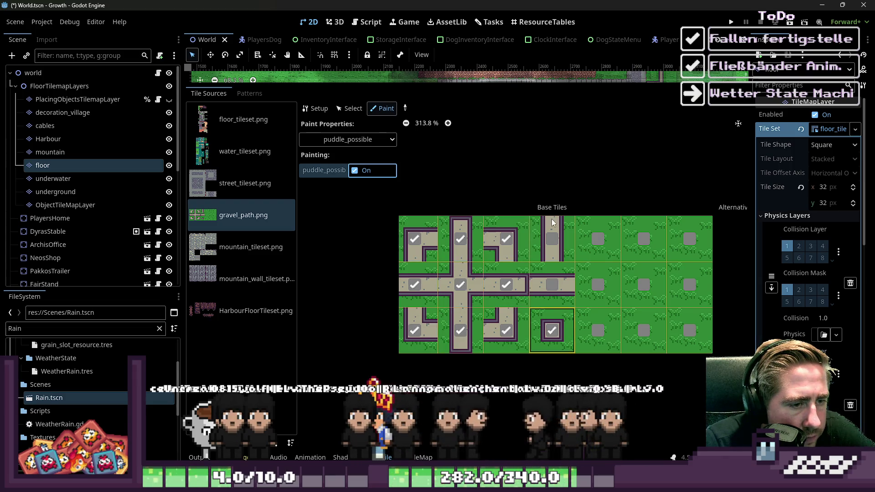
left_click(551, 239)
left_click(551, 285)
left_click(598, 239)
left_click(598, 284)
left_click(598, 330)
left_click(644, 285)
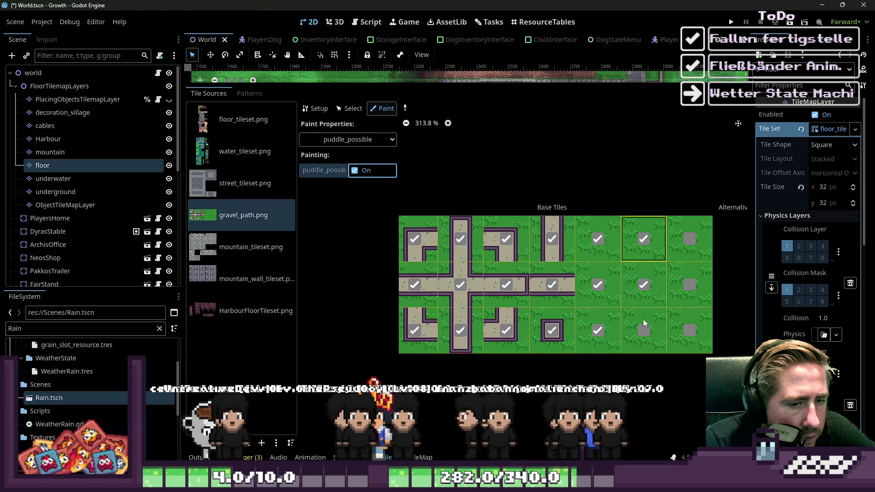
left_click(644, 320)
left_click(643, 239)
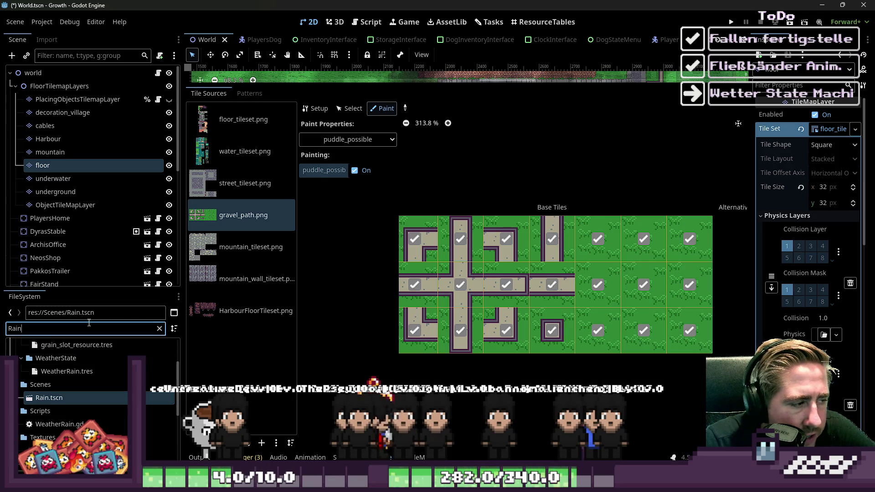
type("puddle")
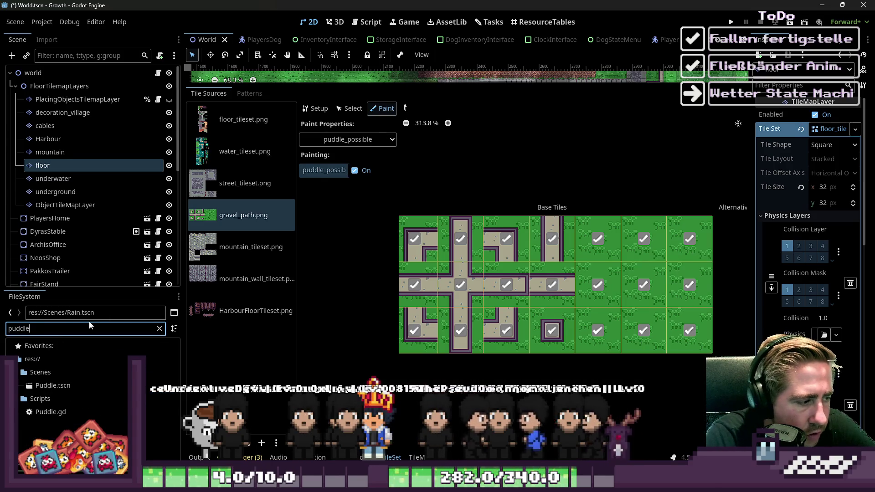
Open Puddle.tscn and select the Puddle sprite node, enlarging the canvas to show it
double_click(62, 386)
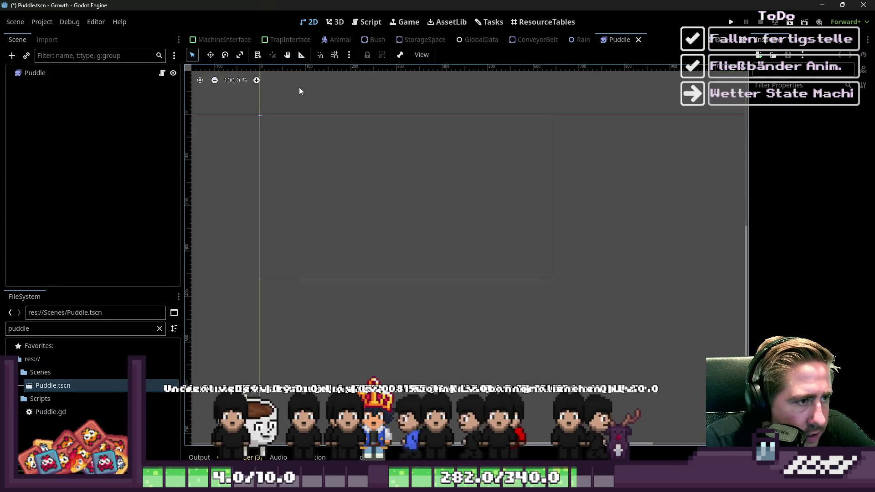
scroll(272, 122, "up", 15)
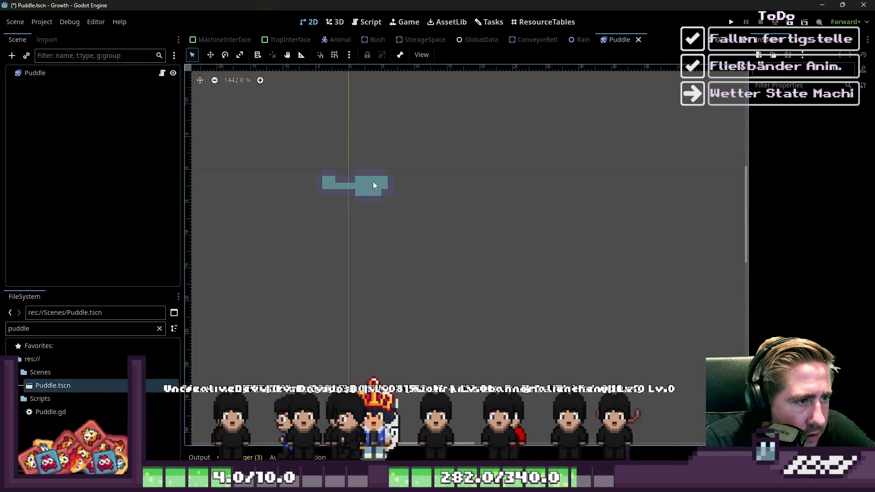
left_click(62, 72)
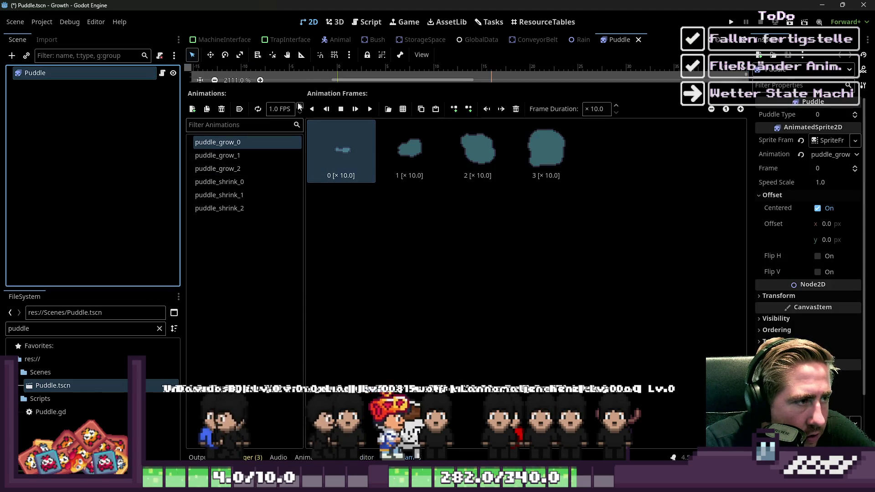
left_click_drag(312, 88, 312, 313)
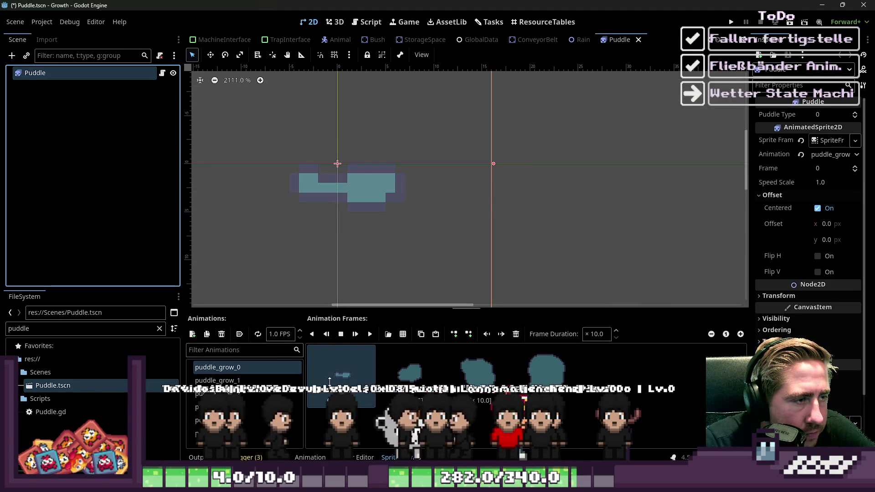
Preview the puddle animations in SpriteFrames, viewing the first, second and last frames, then stop at frame 0
left_click(370, 334)
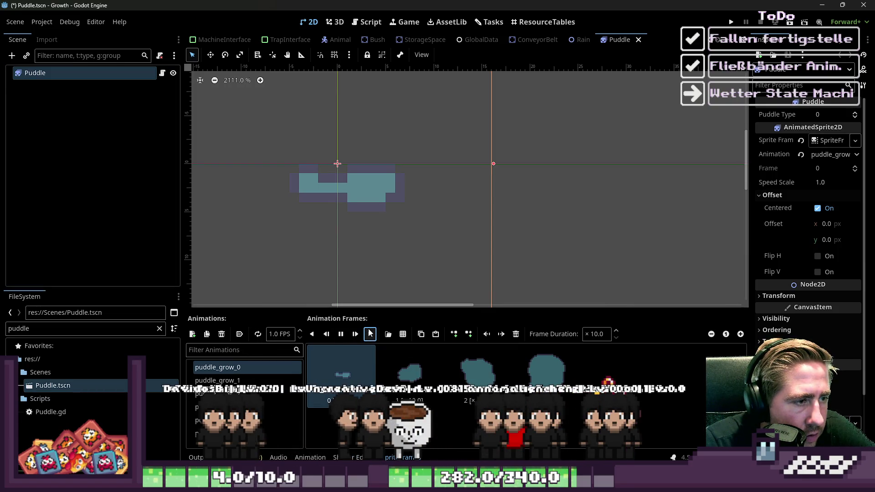
left_click(279, 380)
scroll(501, 233, "down", 3)
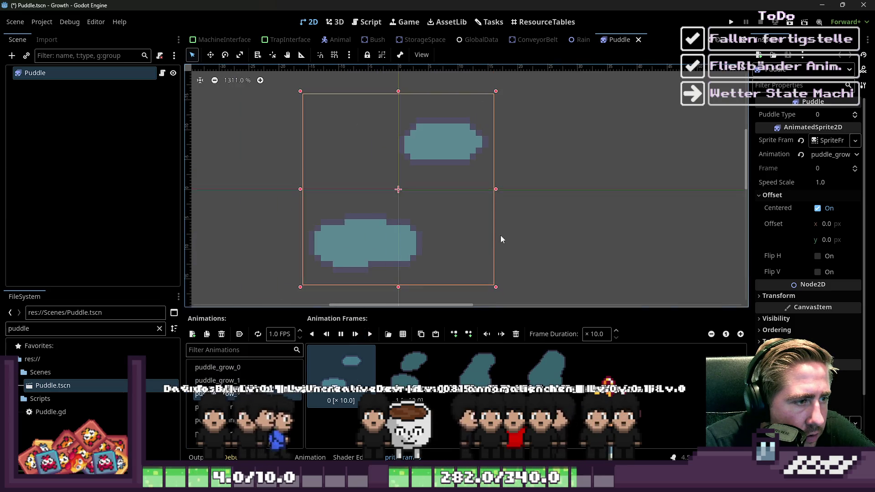
left_click(213, 393)
scroll(442, 251, "down", 7)
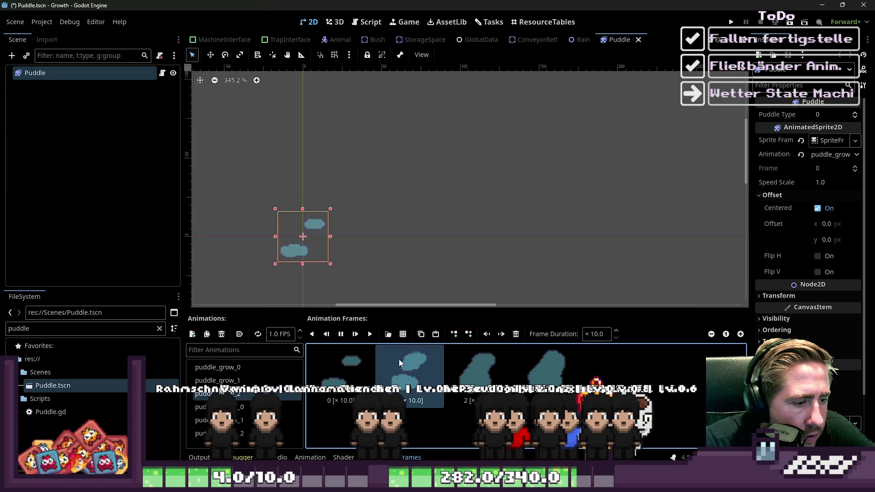
left_click(326, 367)
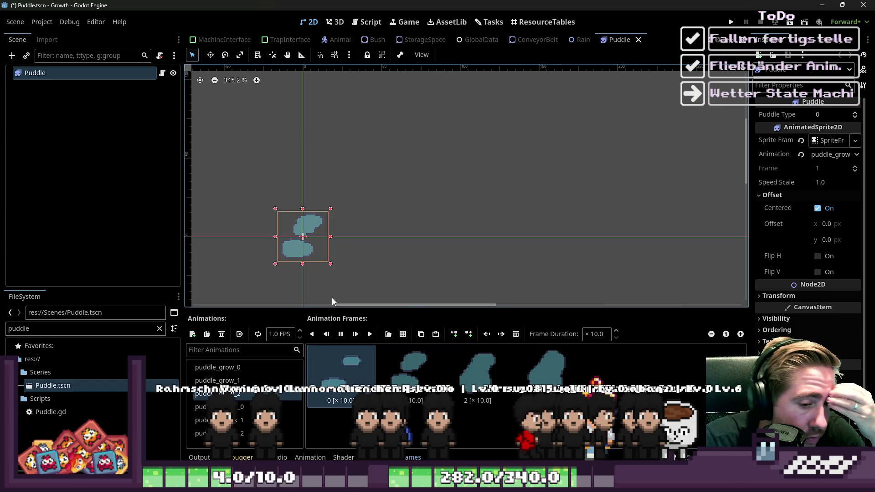
left_click(537, 377)
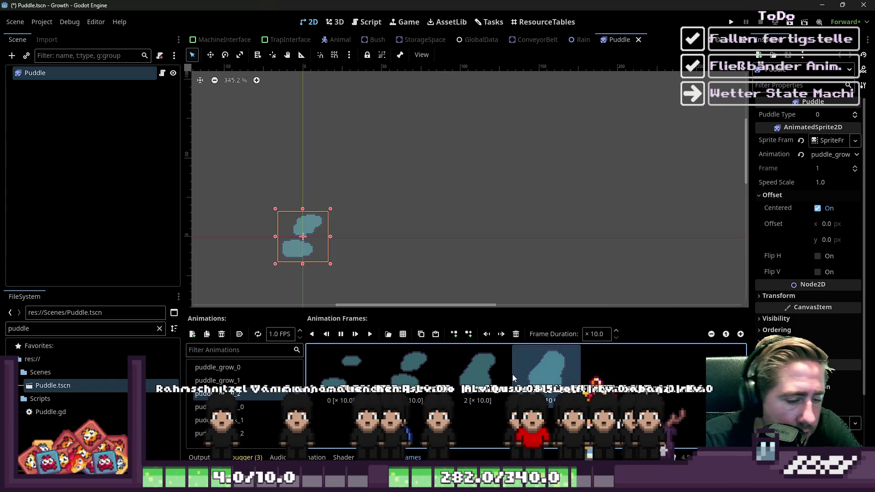
left_click(416, 373)
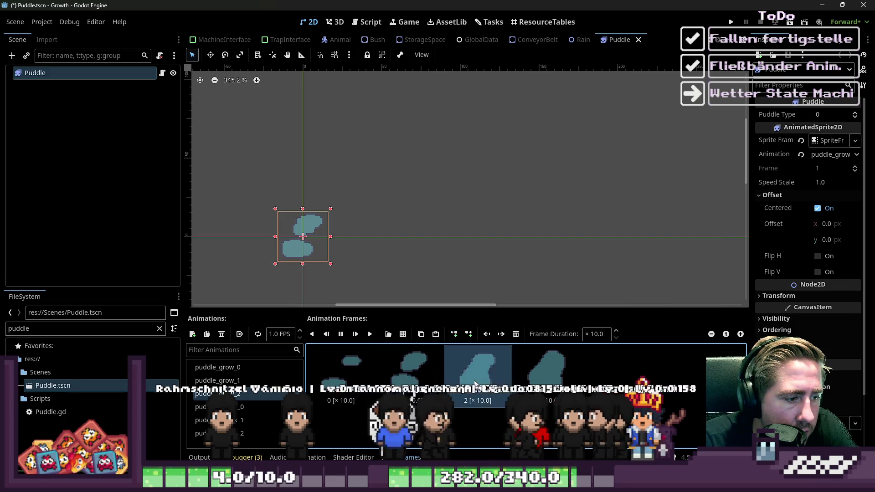
left_click(343, 339)
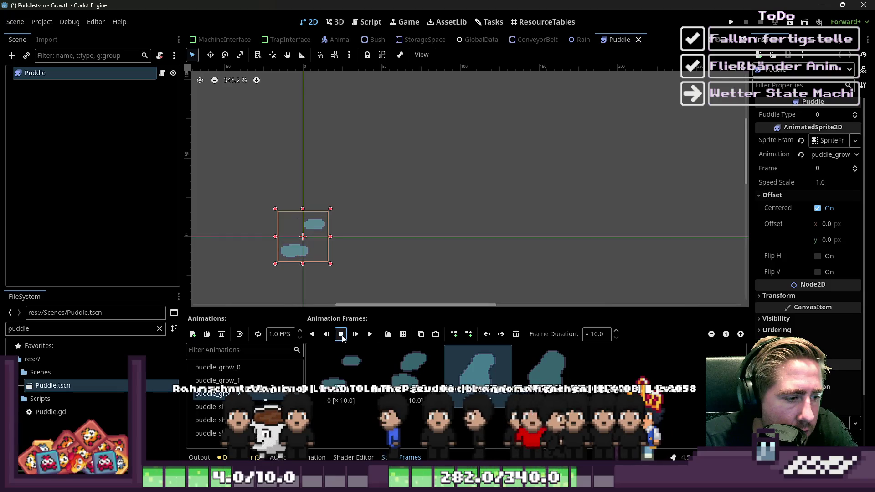
left_click(371, 385)
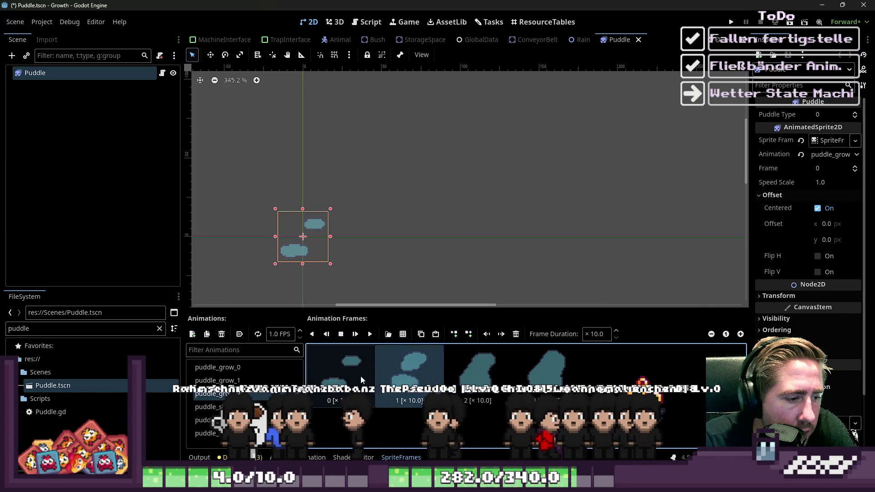
Nudge the puddle sprite slightly left and make selections in the SpriteFrames panel
key("Left")
key("Left")
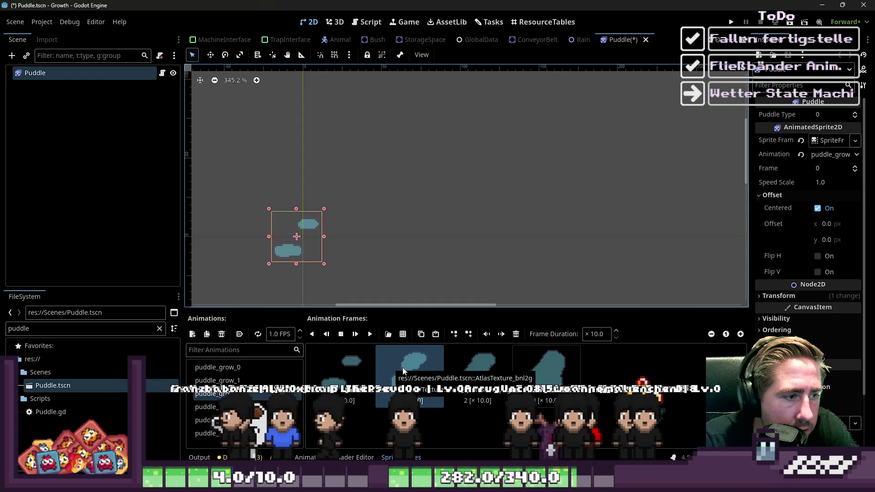
scroll(271, 260, "up", 4)
scroll(287, 234, "up", 5)
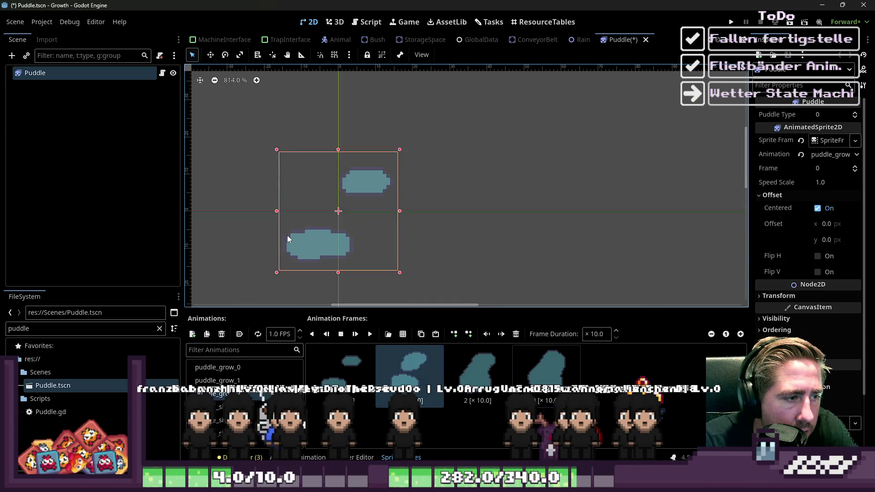
left_click(246, 380)
left_click(246, 367)
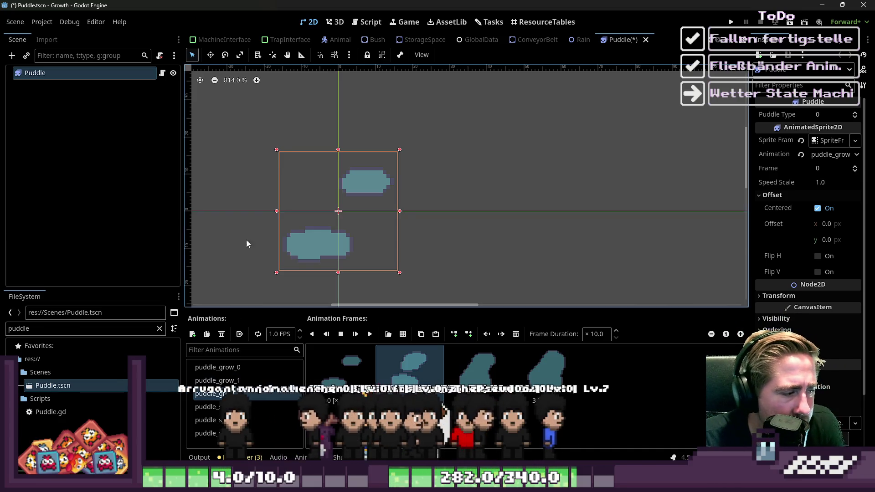
Read the Puddle.gd script, then return to the 2D view and the World scene
left_click(367, 22)
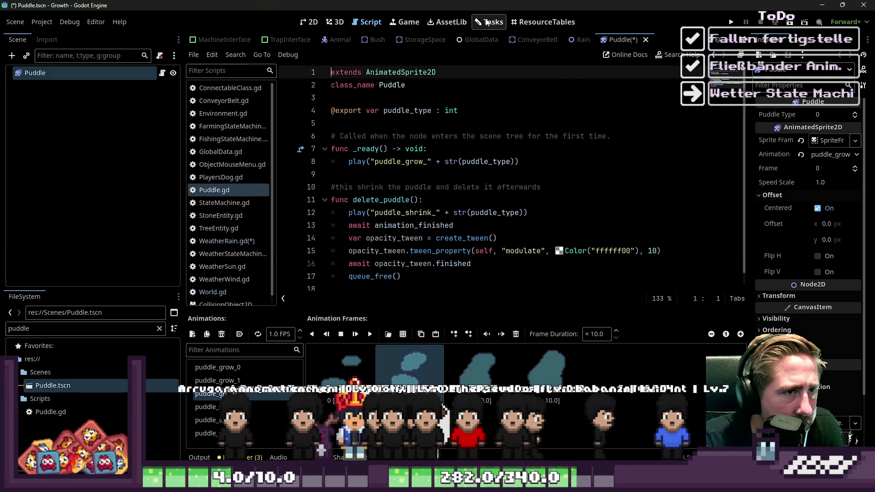
left_click(489, 22)
left_click(543, 22)
left_click(312, 22)
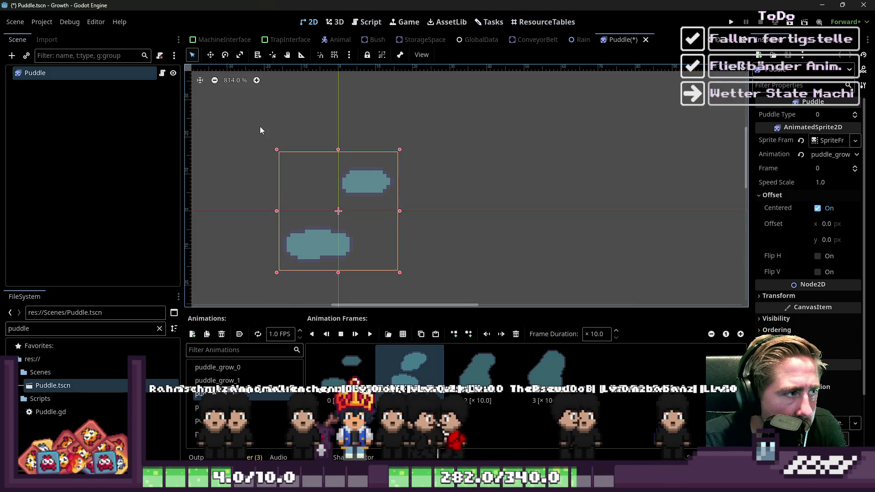
scroll(250, 43, "up", 8)
left_click(212, 43)
scroll(424, 201, "down", 3)
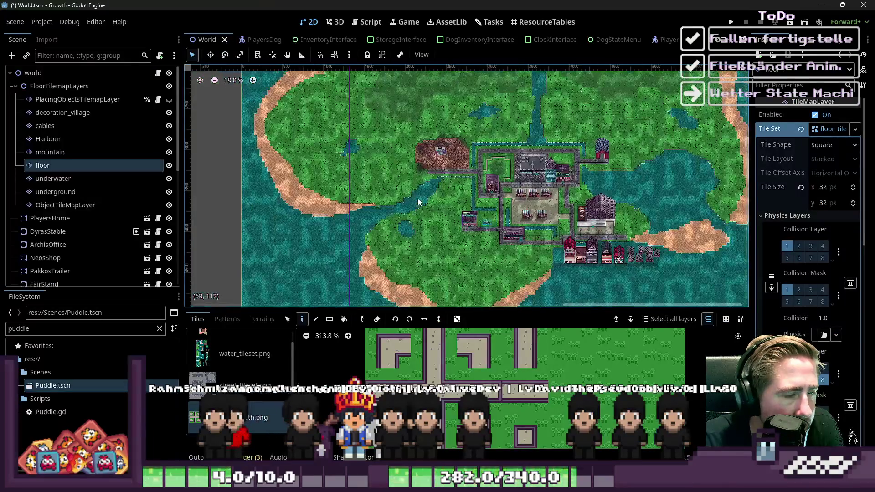
scroll(344, 165, "up", 6)
scroll(343, 165, "down", 4)
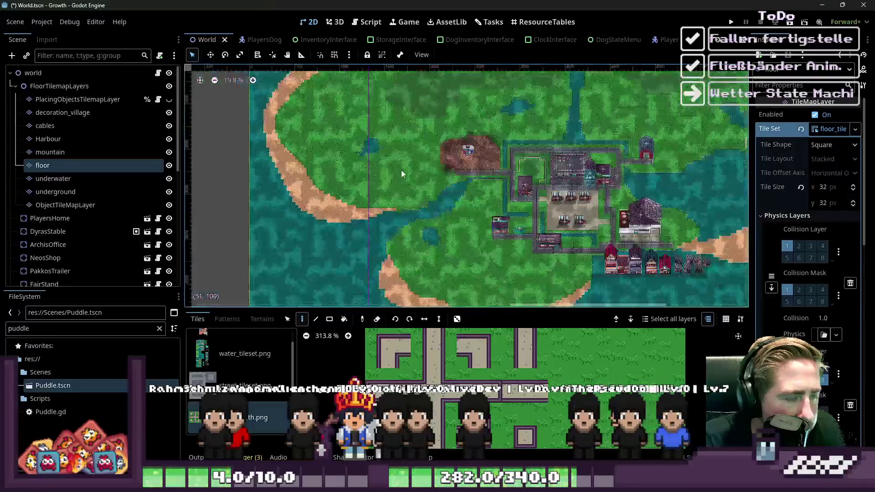
scroll(477, 237, "up", 6)
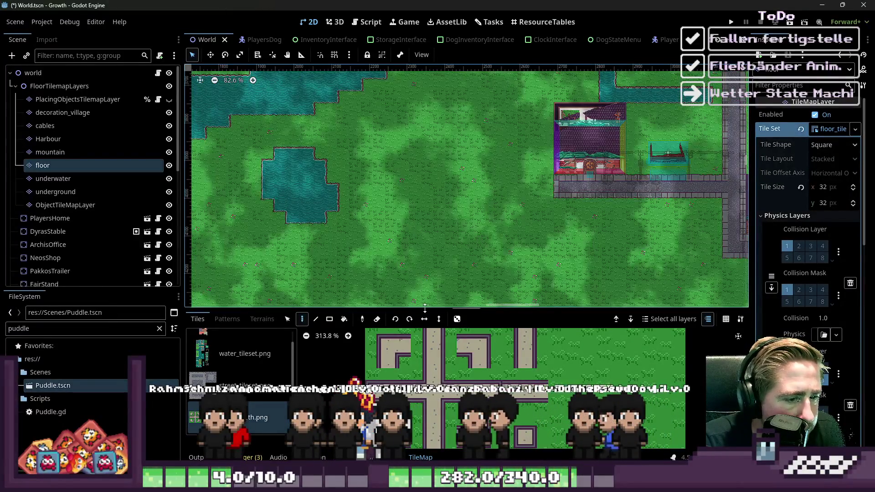
left_click_drag(346, 310, 346, 105)
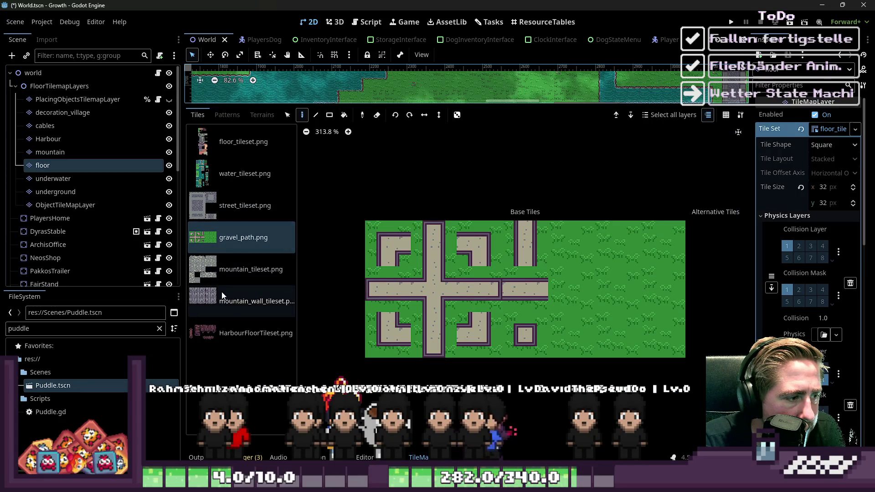
left_click(215, 327)
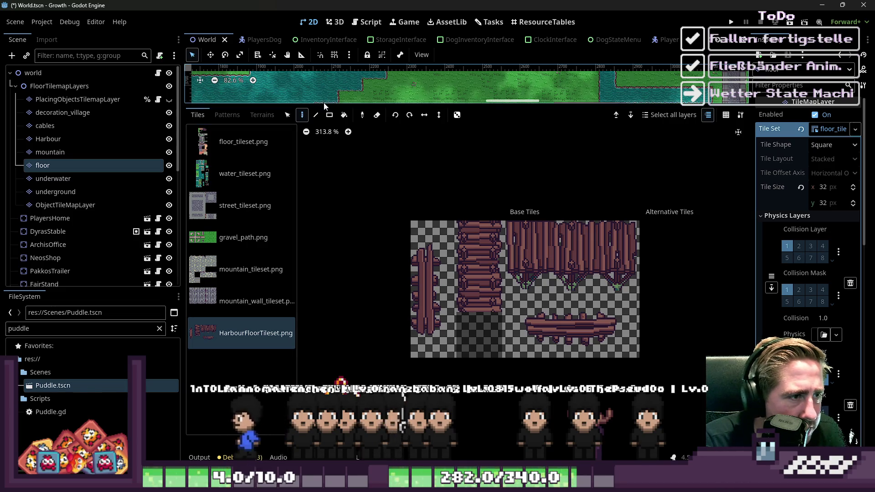
scroll(324, 91, "left", 5)
left_click_drag(324, 105, 259, 322)
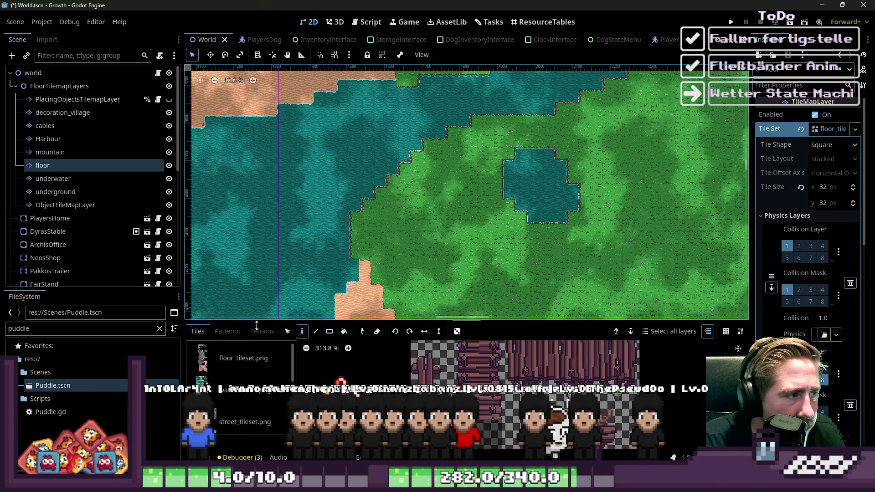
left_click(83, 204)
left_click(77, 195)
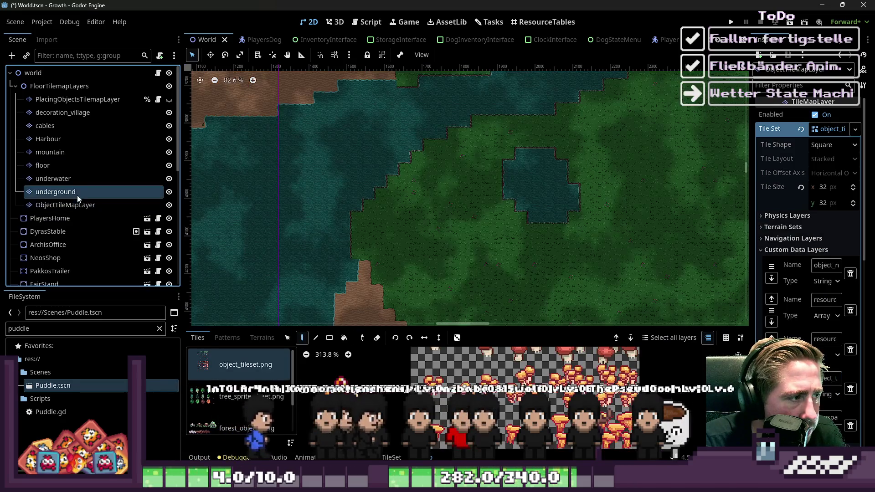
left_click(67, 175)
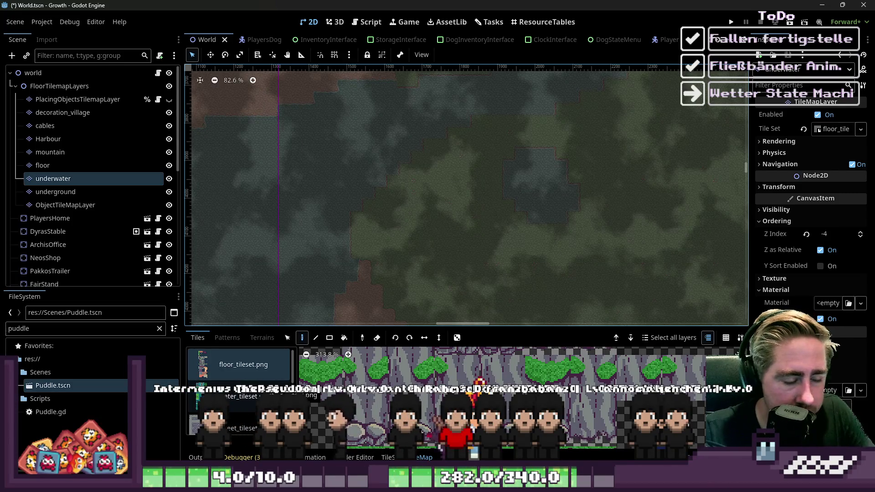
left_click(50, 86)
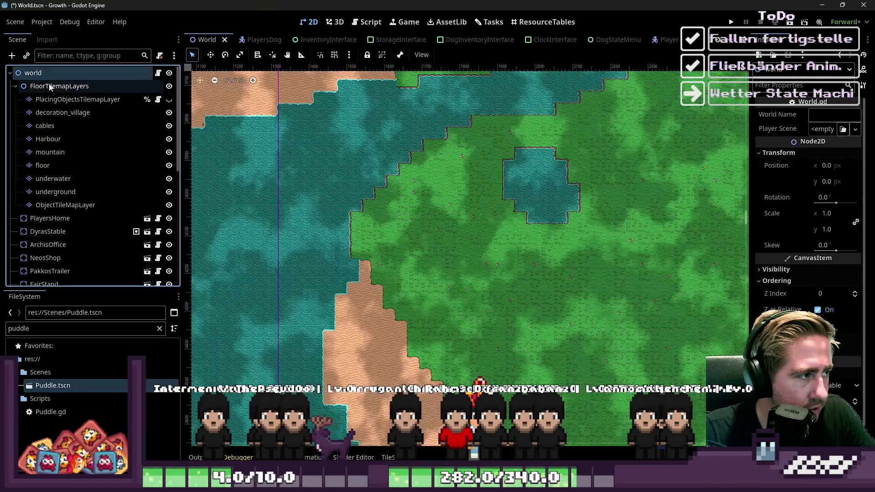
Add a TileMapLayer child under FloorTilemapLayers and name it WeatherTileMapLayer
key("ctrl+a")
type("tileMa")
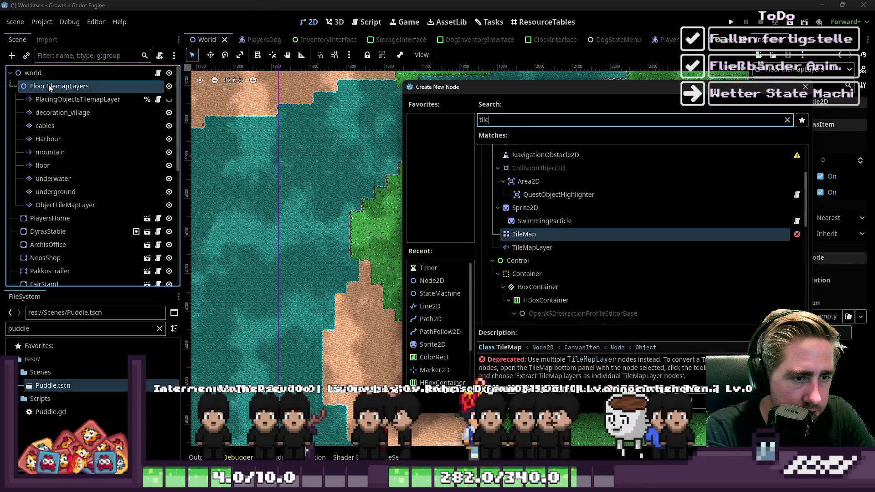
key("Down")
key("Return")
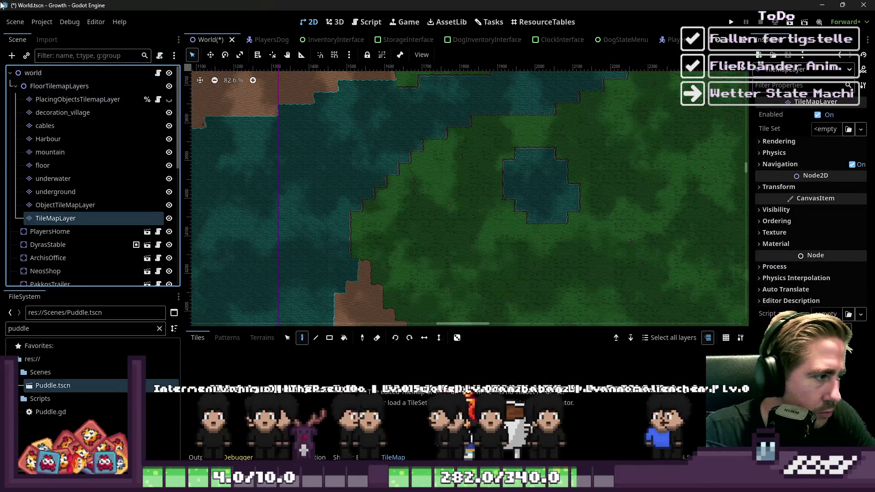
key("F2")
type("We")
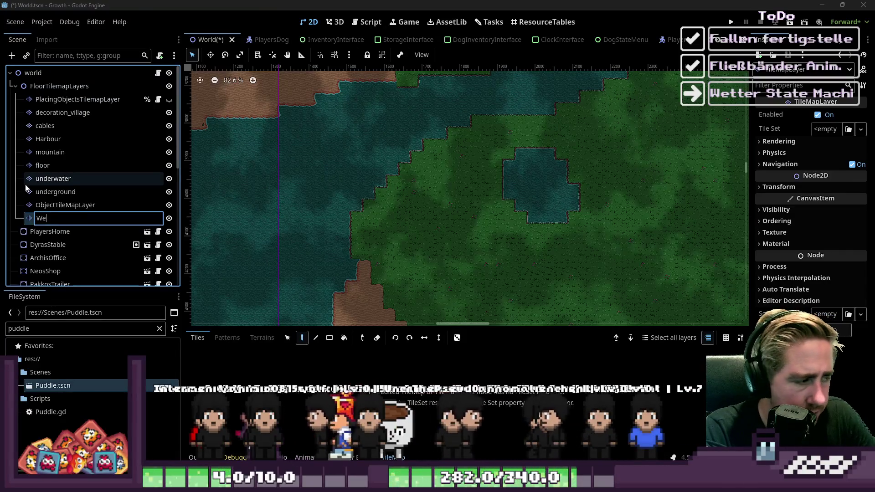
type("atherTileMa")
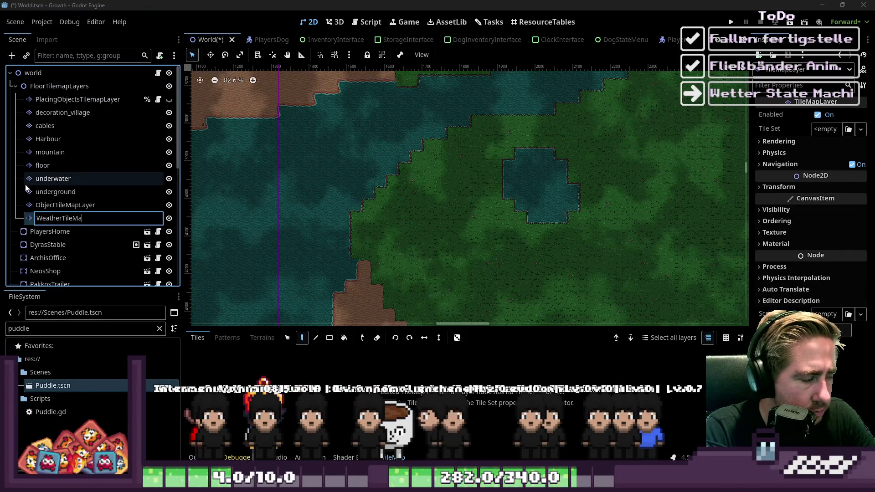
type("pLayer")
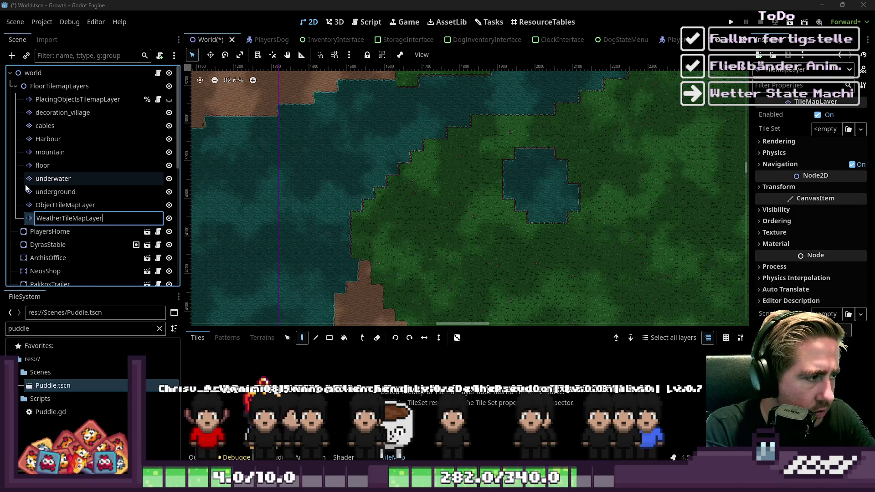
key("Return")
left_click(220, 345)
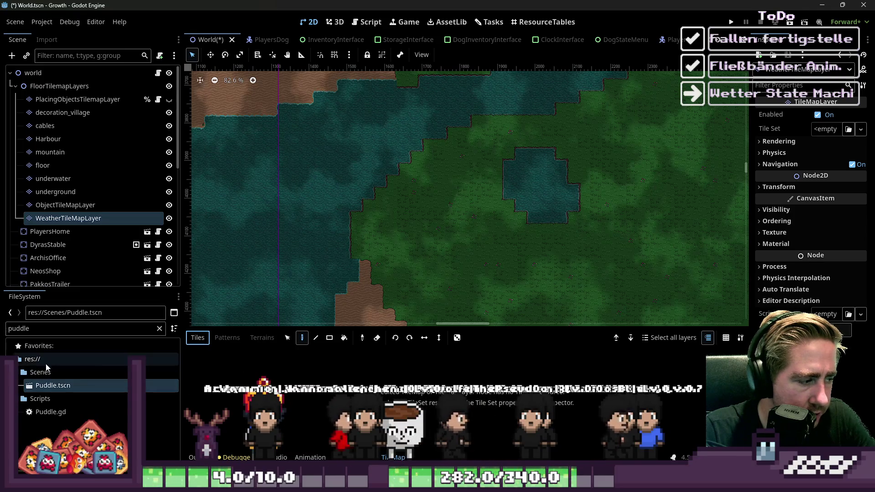
Reopen the Puddle scene and select the puddle_grow_0 animation
left_click(50, 326)
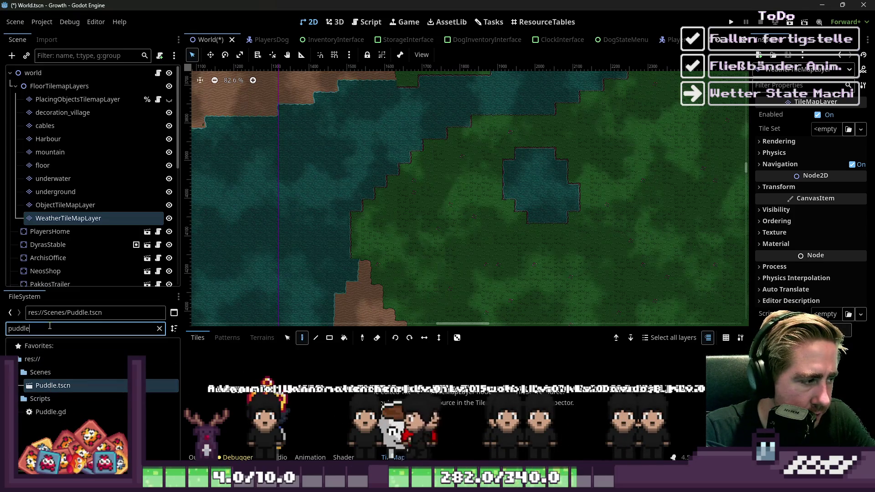
double_click(50, 386)
left_click(244, 368)
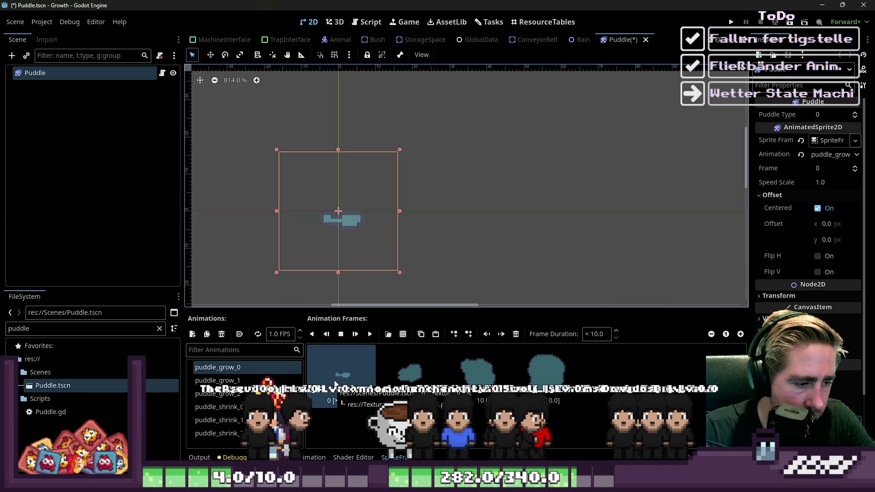
Filter files by 'rain_' to inspect rain_spritesheet.png, then clear the filter
left_click(84, 331)
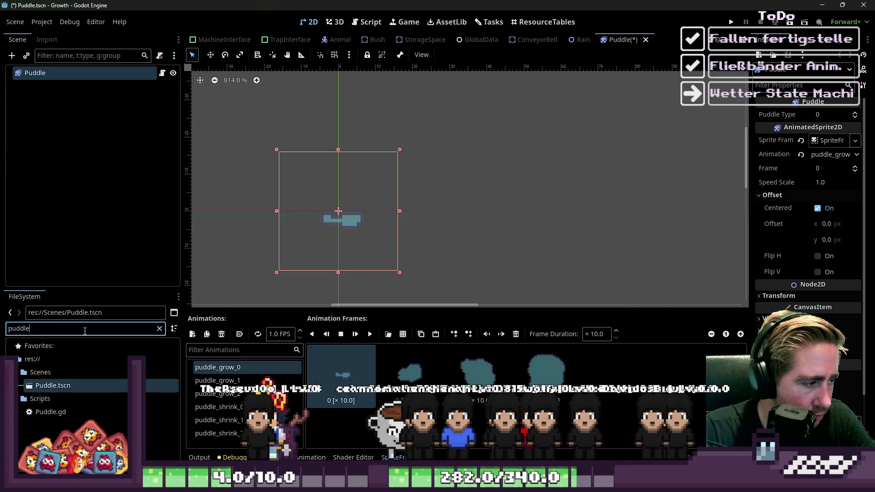
type("rain_")
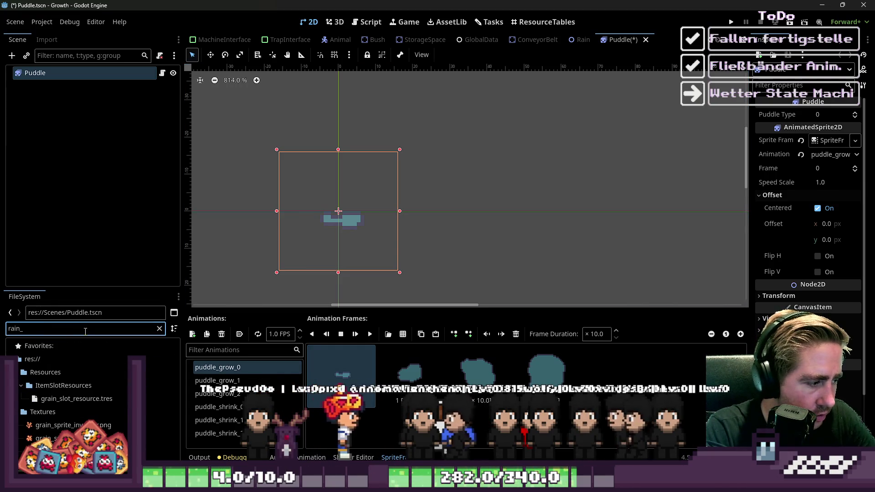
left_click(92, 454)
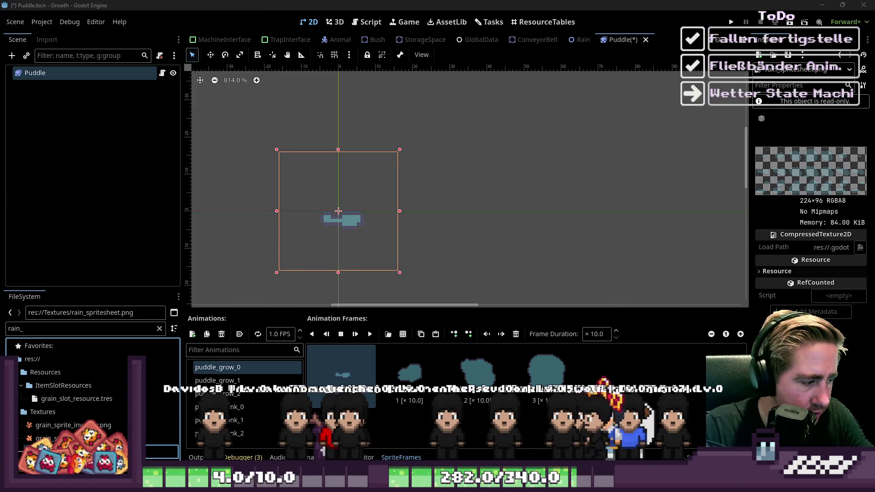
left_click(50, 347)
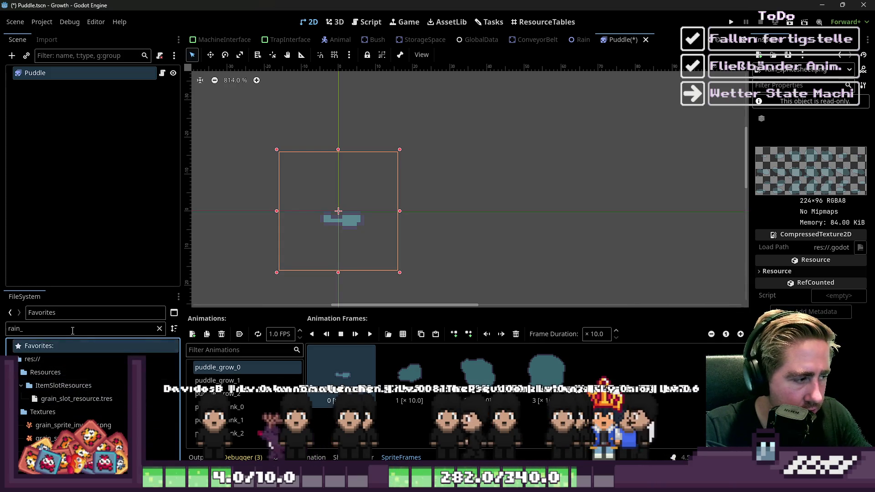
Browse the full project file tree, toggling the Textures and BuildingMenu folders
left_click(159, 328)
scroll(50, 405, "down", 10)
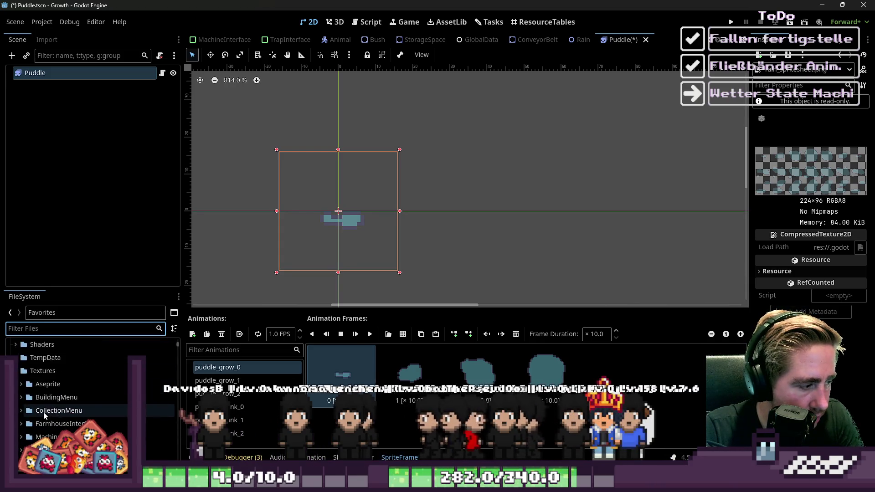
scroll(46, 414, "up", 6)
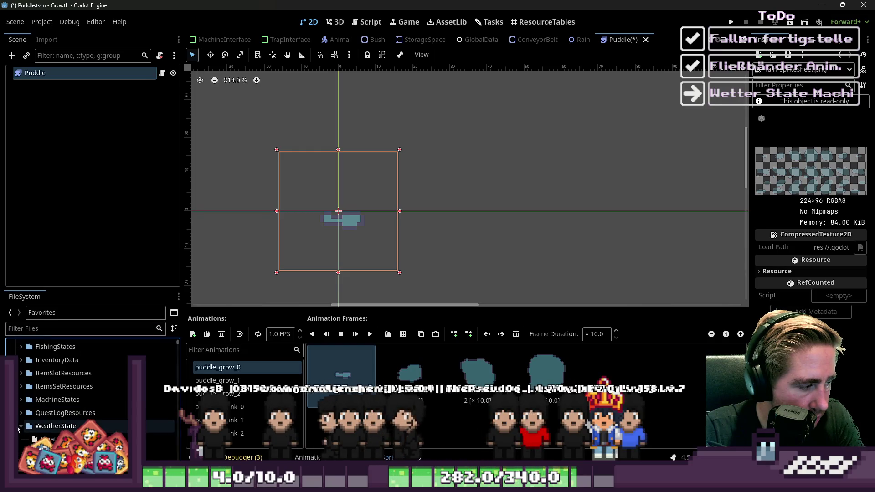
scroll(21, 420, "up", 5)
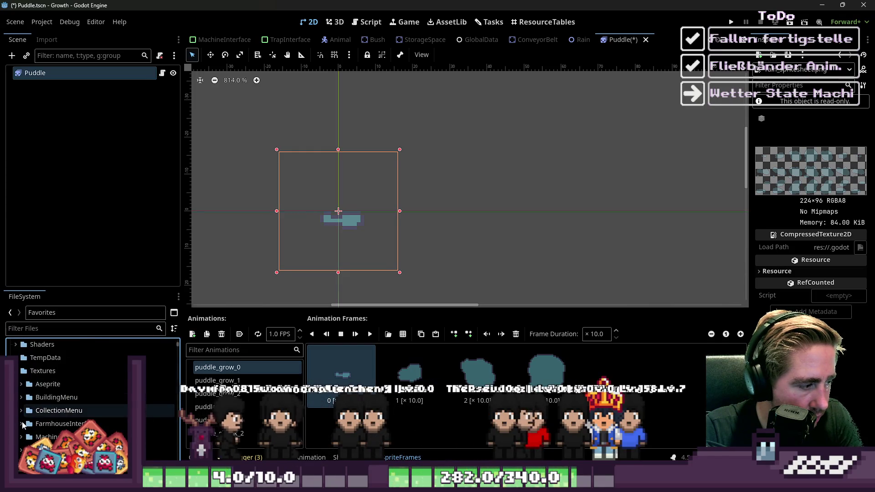
left_click(16, 370)
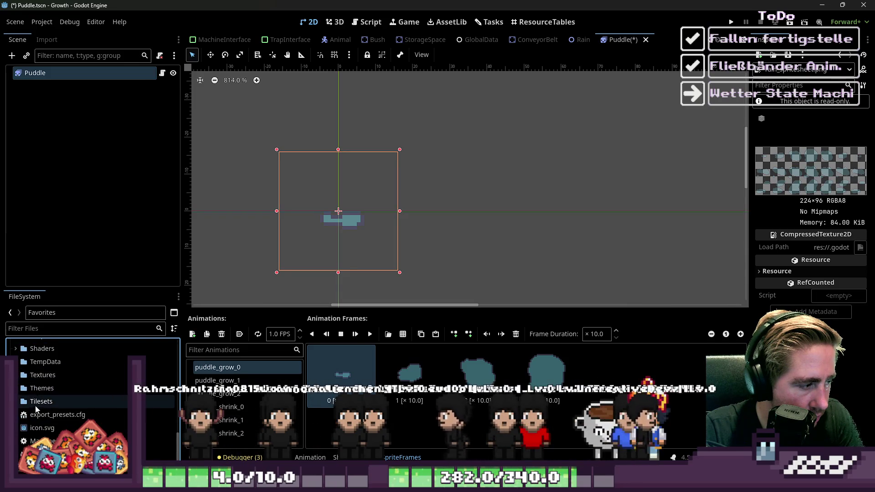
scroll(18, 403, "up", 10)
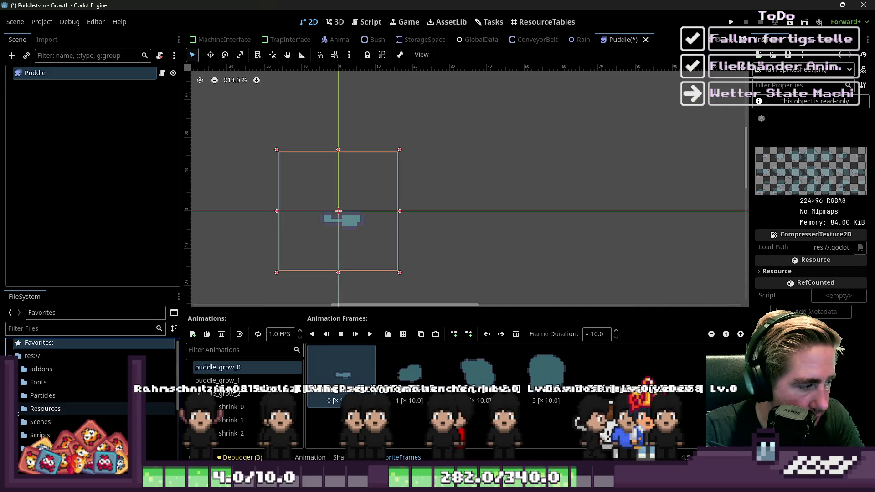
scroll(21, 417, "down", 5)
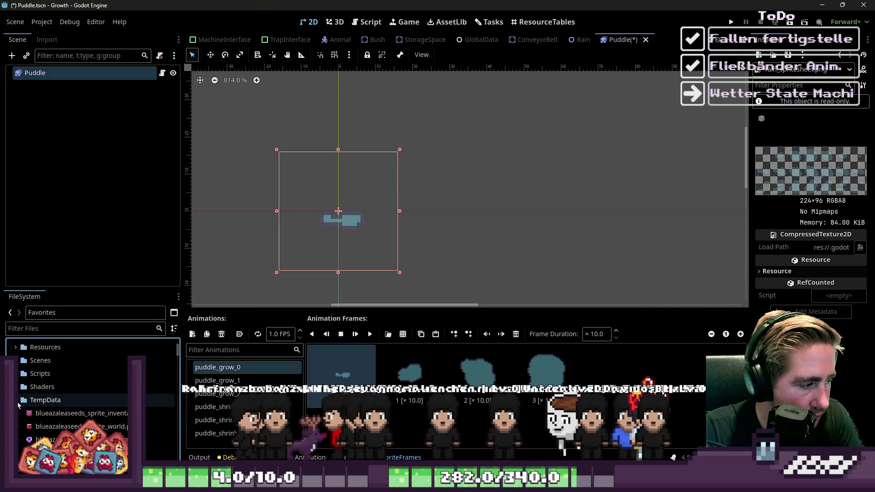
left_click(19, 415)
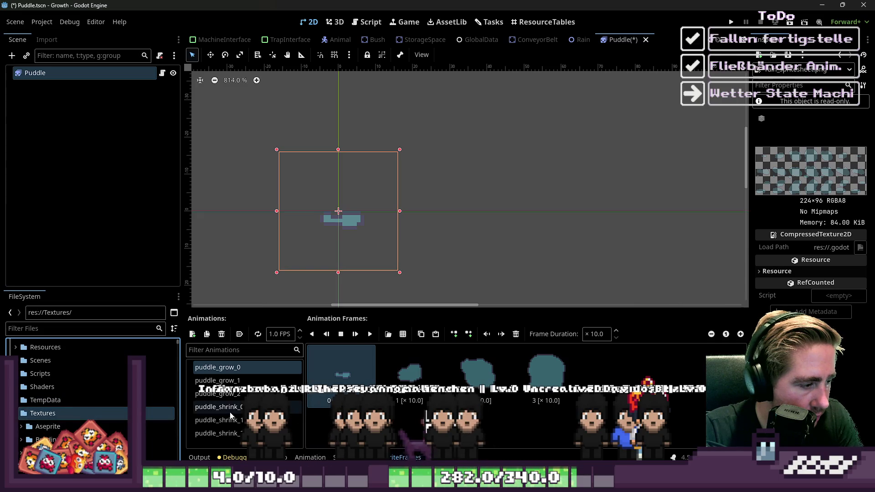
scroll(99, 384, "down", 10)
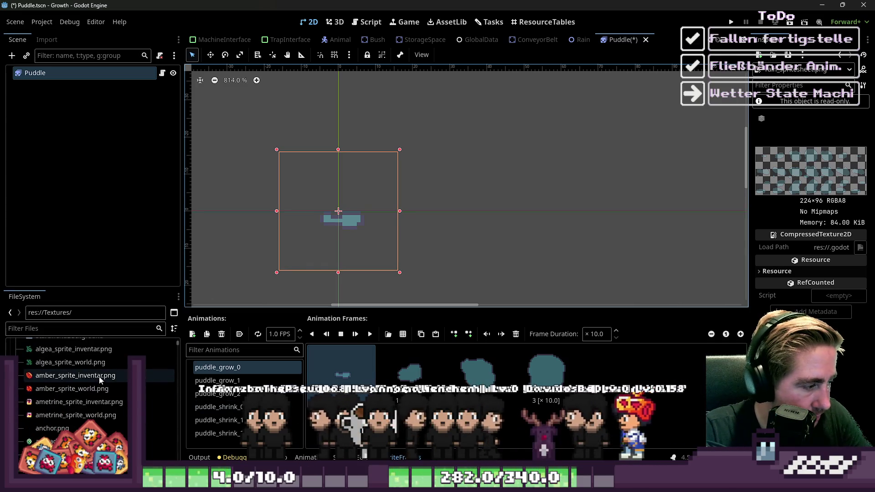
scroll(99, 384, "down", 8)
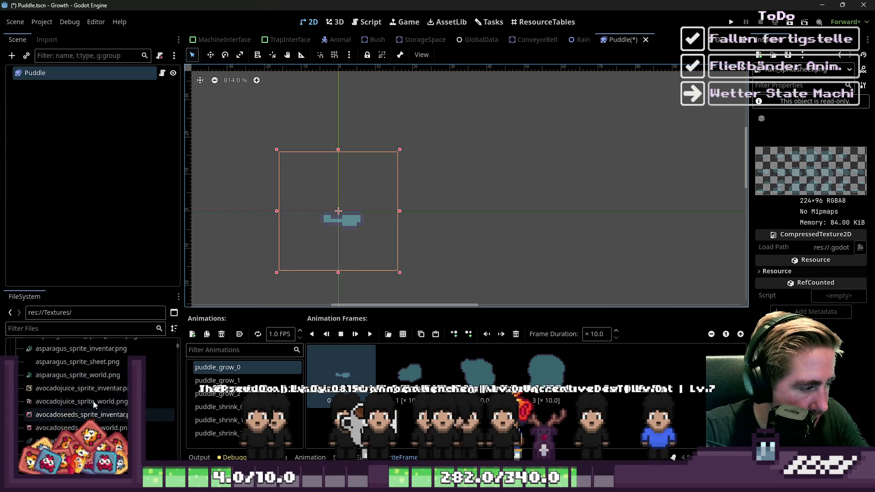
scroll(93, 402, "up", 15)
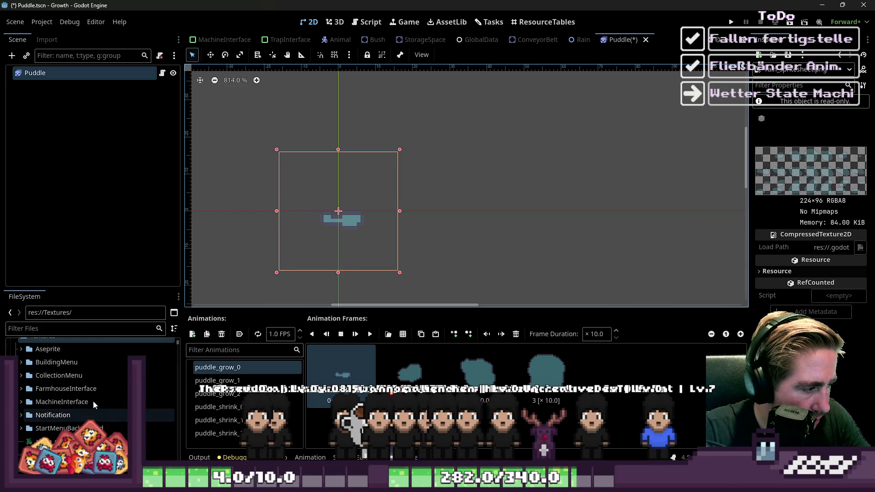
left_click(21, 378)
left_click(21, 378)
scroll(70, 427, "down", 10)
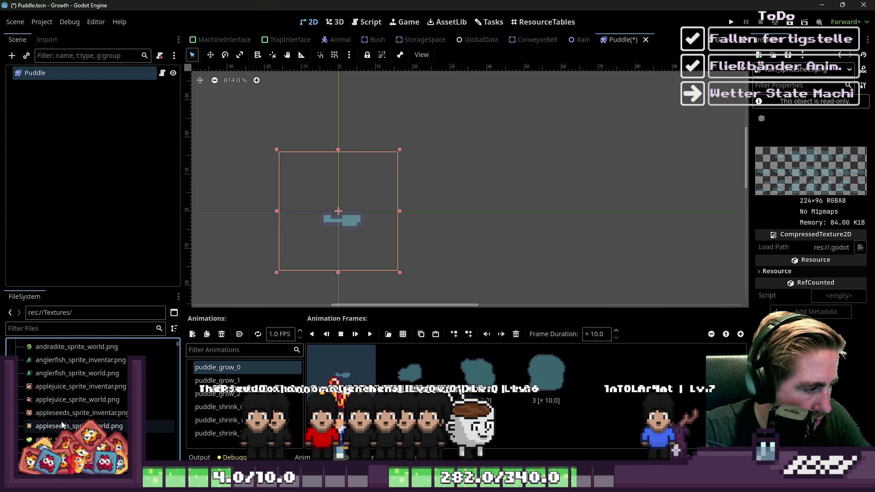
scroll(70, 427, "down", 12)
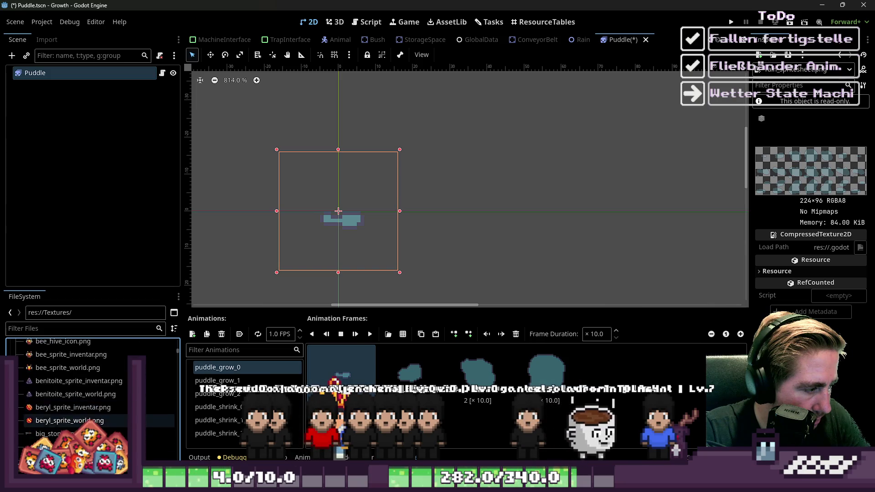
scroll(75, 403, "down", 5)
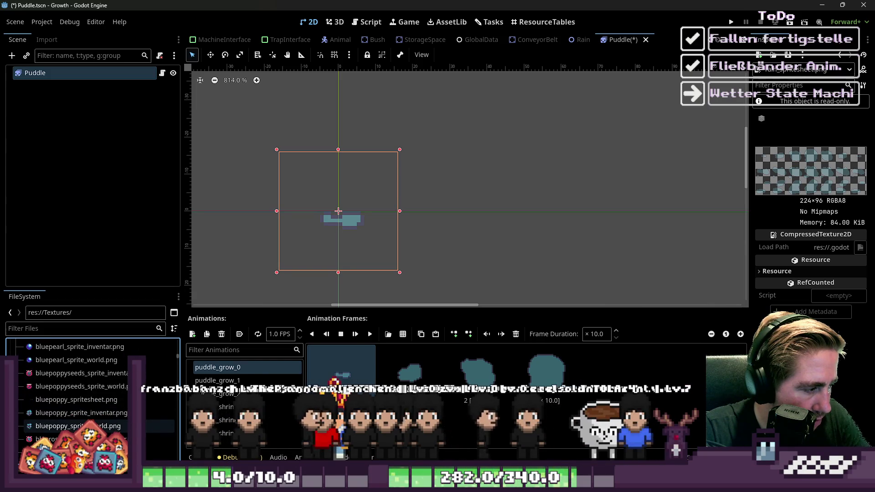
scroll(74, 403, "down", 3)
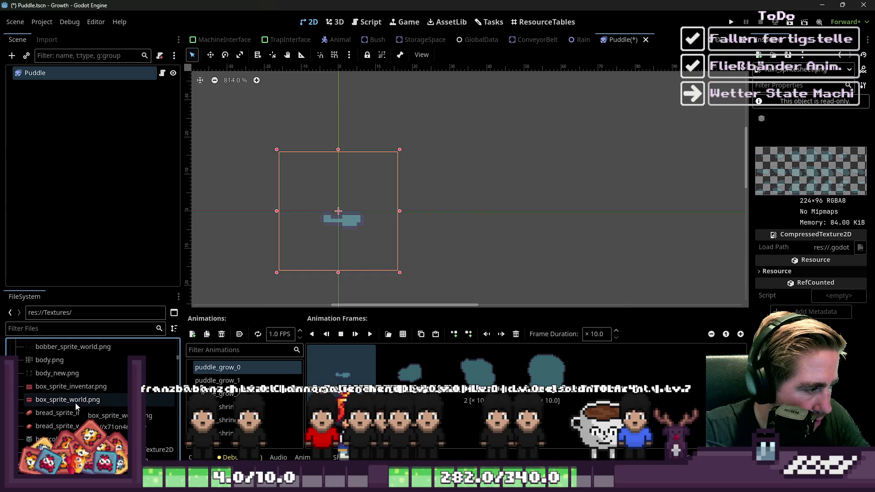
scroll(56, 362, "down", 10)
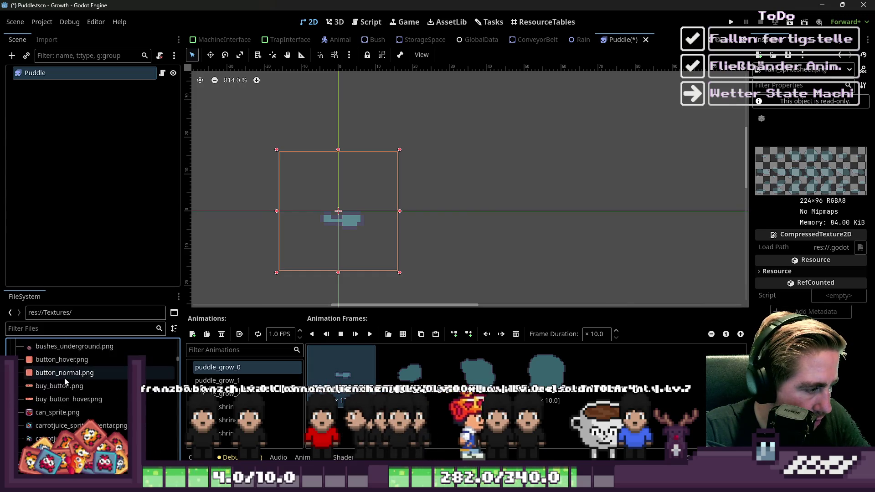
scroll(66, 387, "down", 5)
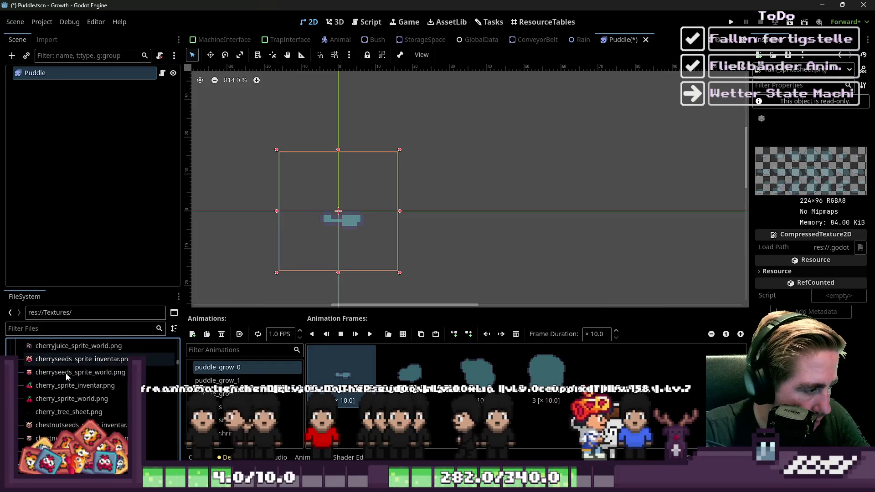
scroll(66, 376, "down", 5)
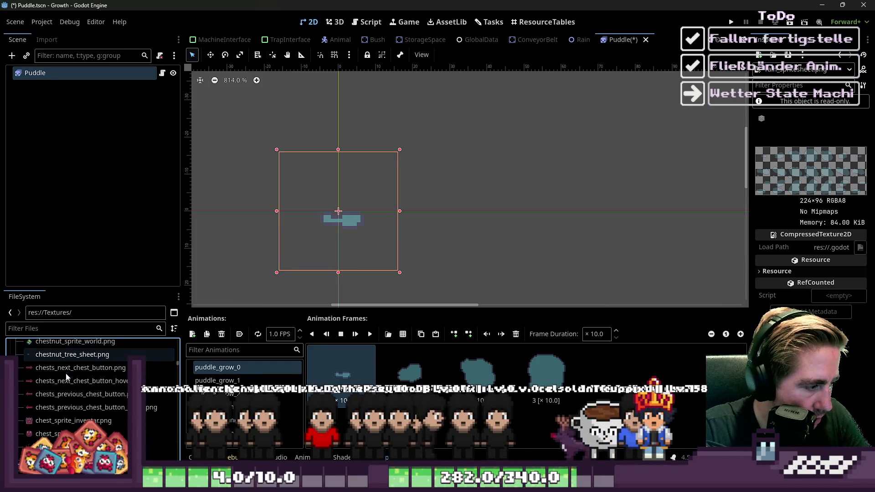
scroll(66, 376, "down", 5)
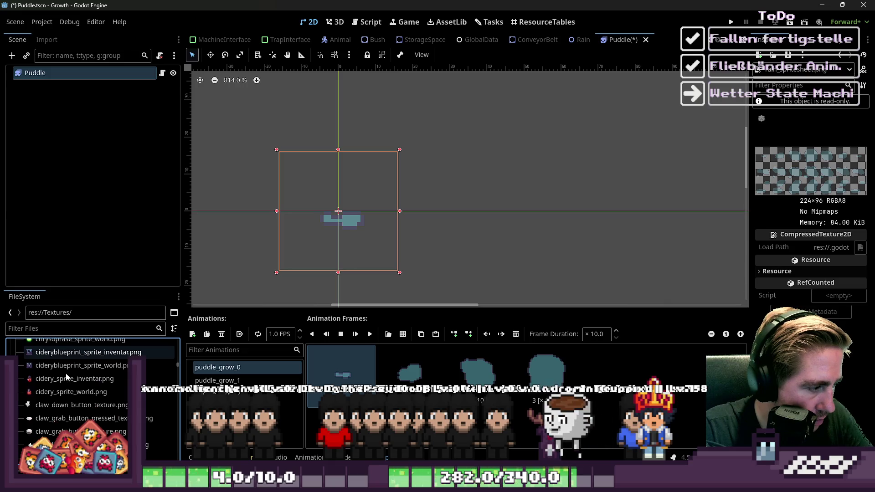
scroll(67, 377, "down", 5)
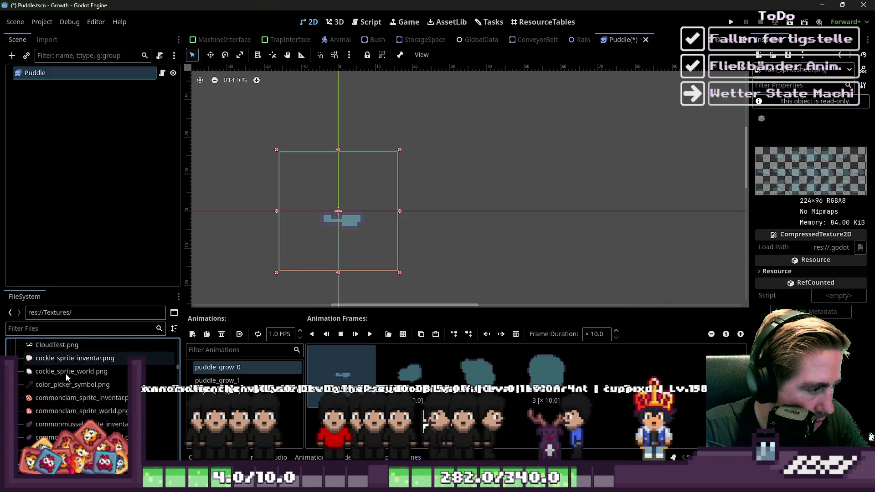
scroll(66, 376, "down", 5)
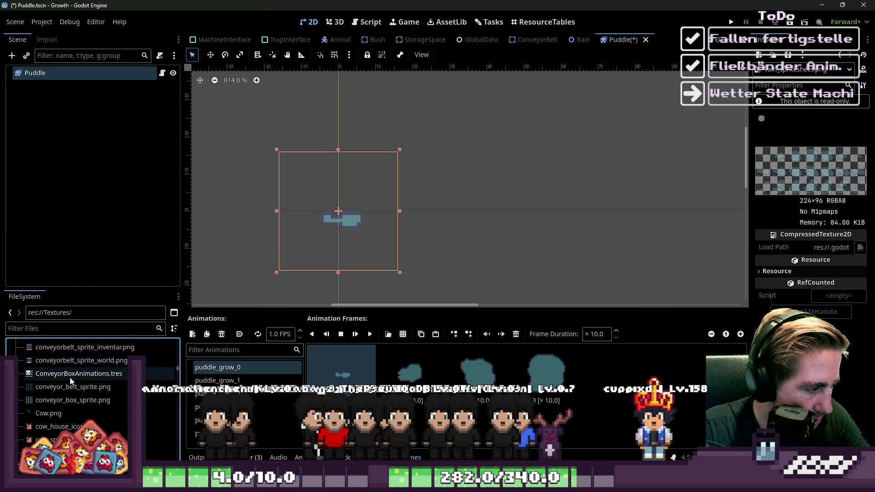
scroll(72, 382, "down", 5)
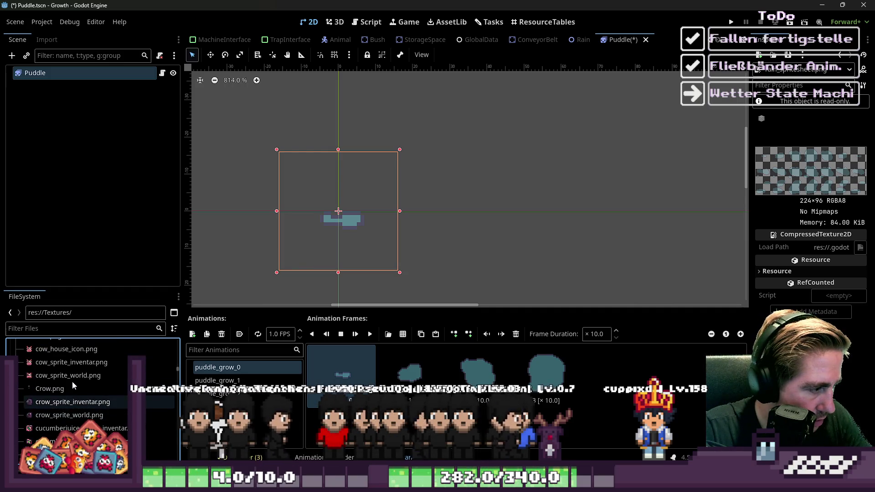
scroll(77, 398, "down", 5)
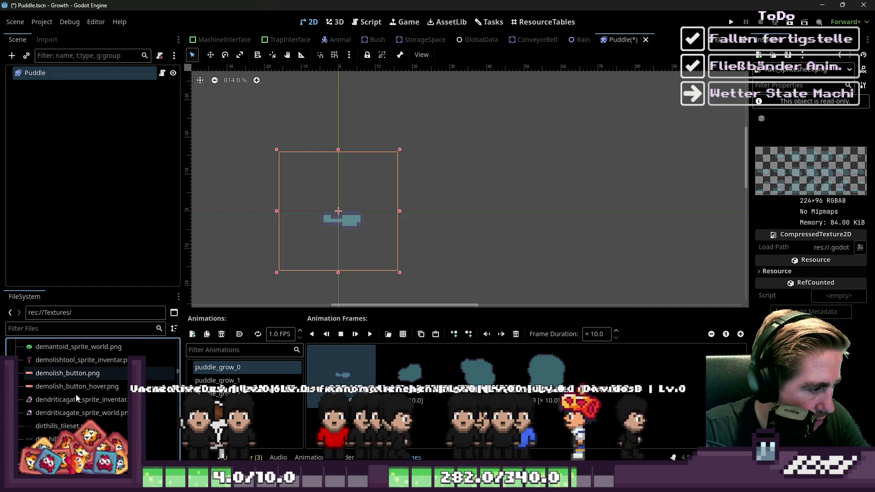
scroll(81, 406, "down", 5)
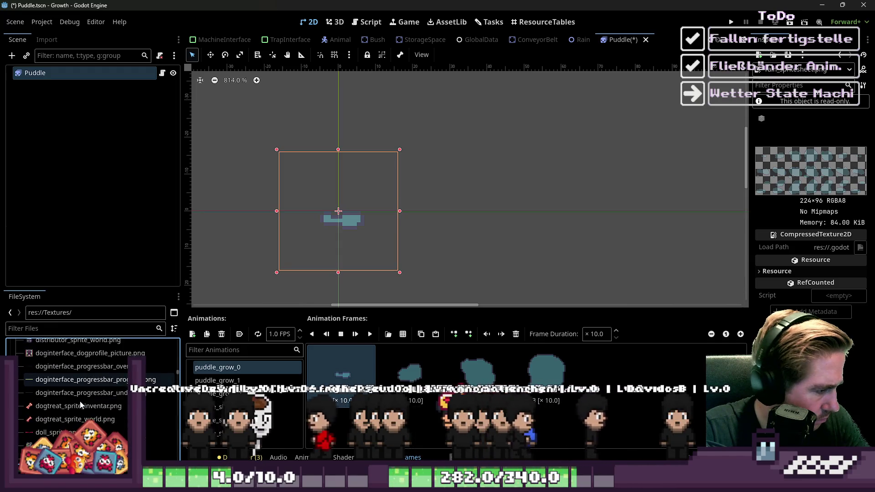
scroll(82, 407, "down", 5)
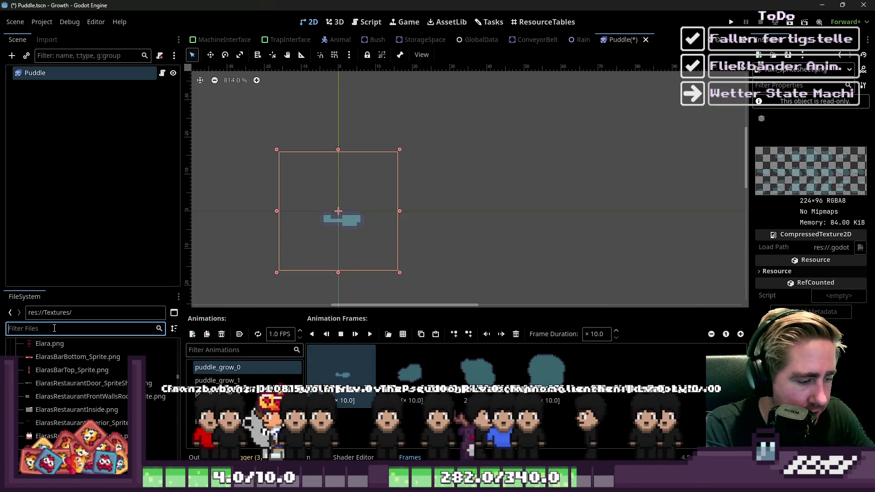
Filter the file list by 'rain' and switch to the World scene
type("rain")
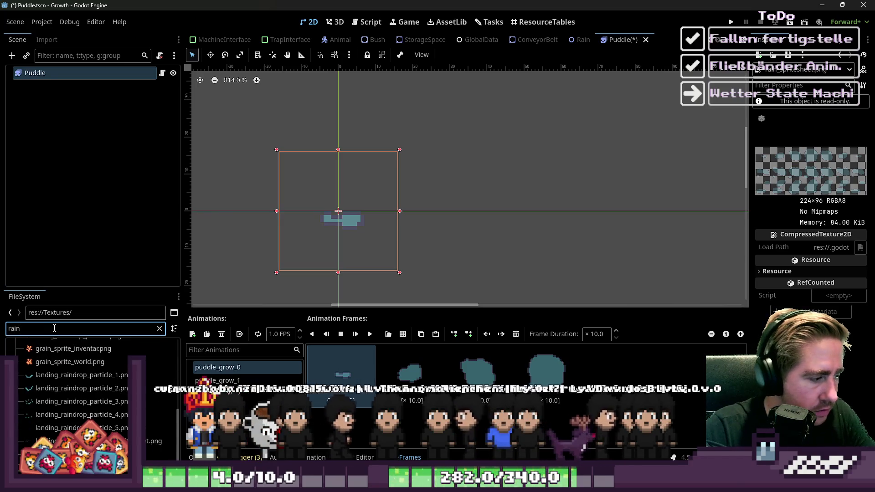
scroll(251, 40, "up", 5)
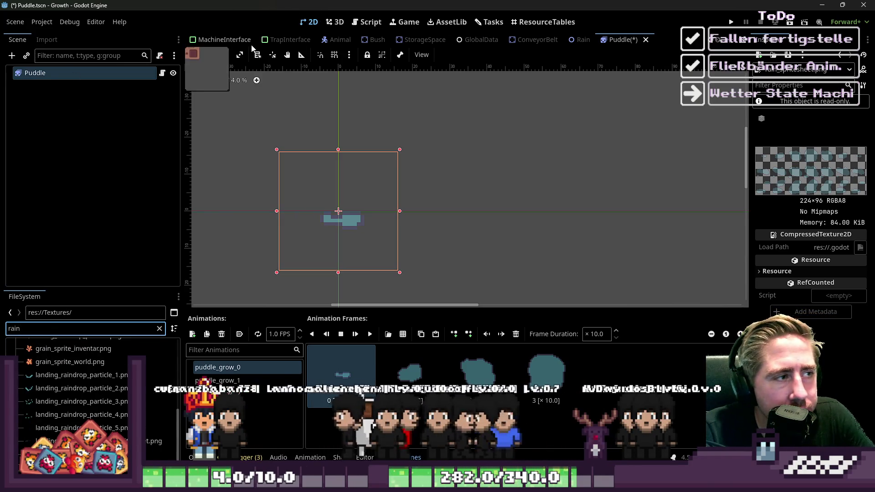
scroll(249, 40, "up", 3)
left_click(250, 41)
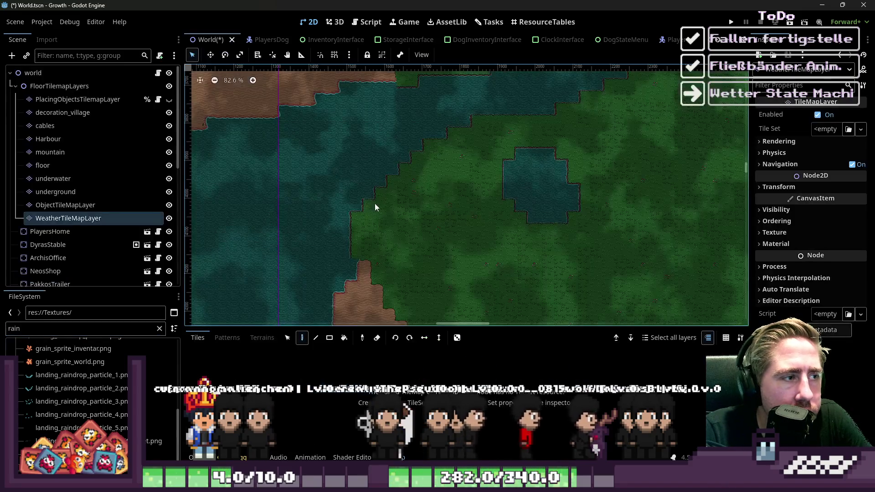
Quick Load floor_tileset as WeatherTileMapLayer's Tile Set after a failed spritesheet drop
left_click(69, 206)
left_click(58, 219)
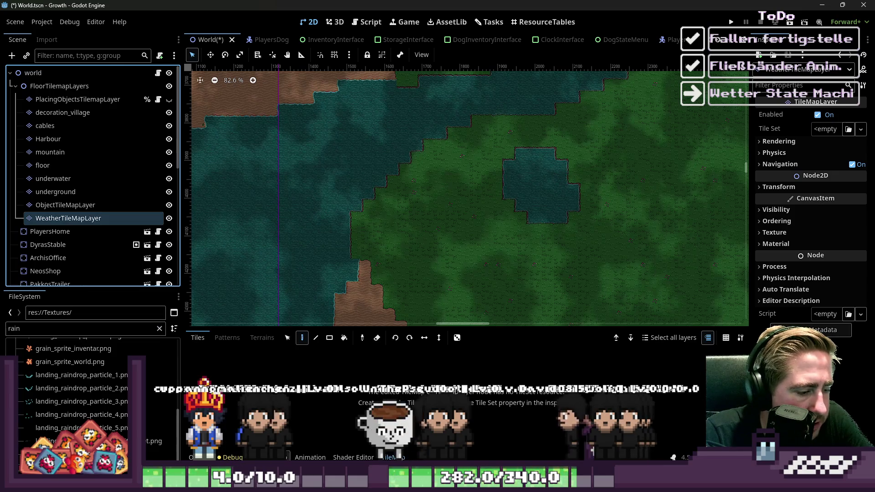
left_click_drag(157, 455, 261, 379)
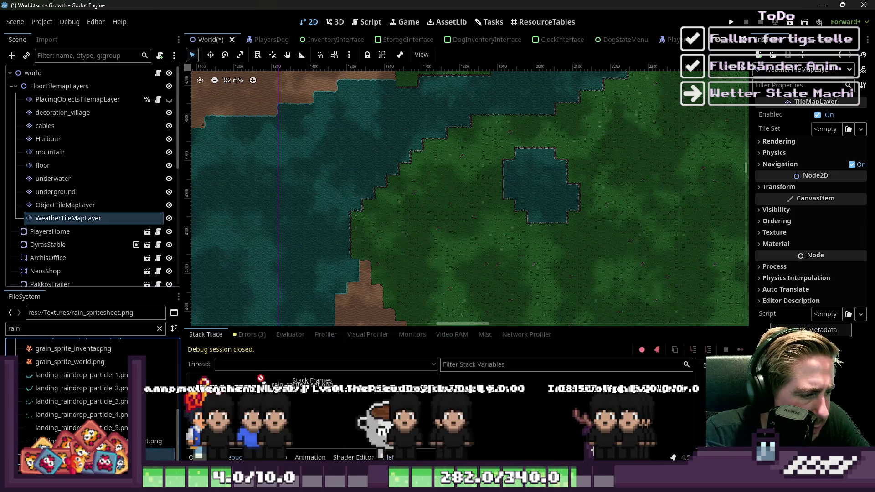
left_click(825, 129)
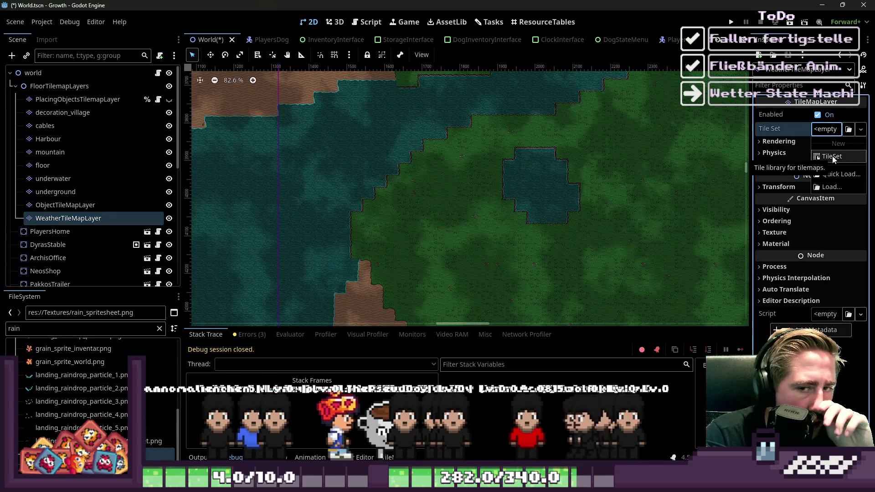
left_click(832, 175)
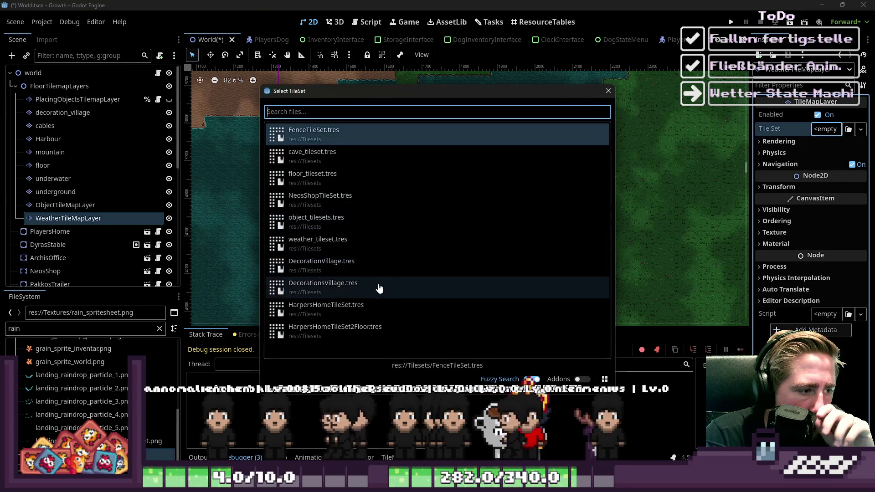
double_click(319, 179)
left_click(310, 209)
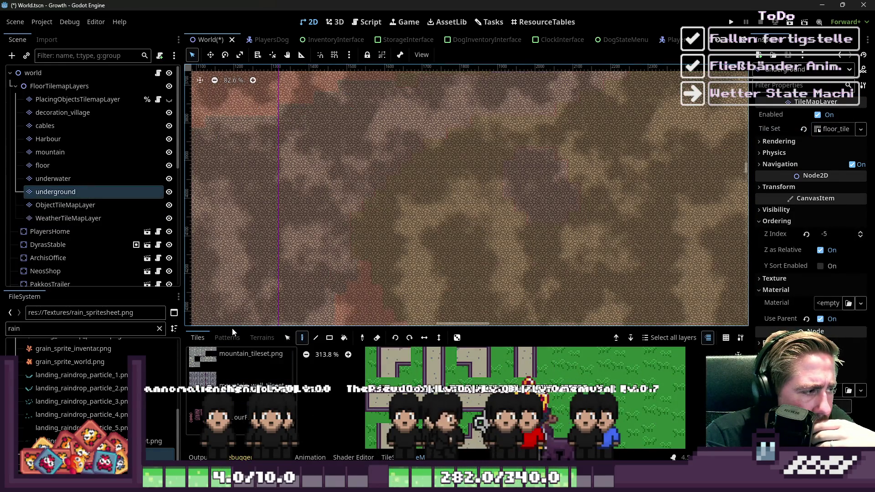
Reselect WeatherTileMapLayer in an enlarged bottom panel and open floor_tileset's sources in the TileSet editor
left_click_drag(231, 328, 231, 208)
left_click(103, 217)
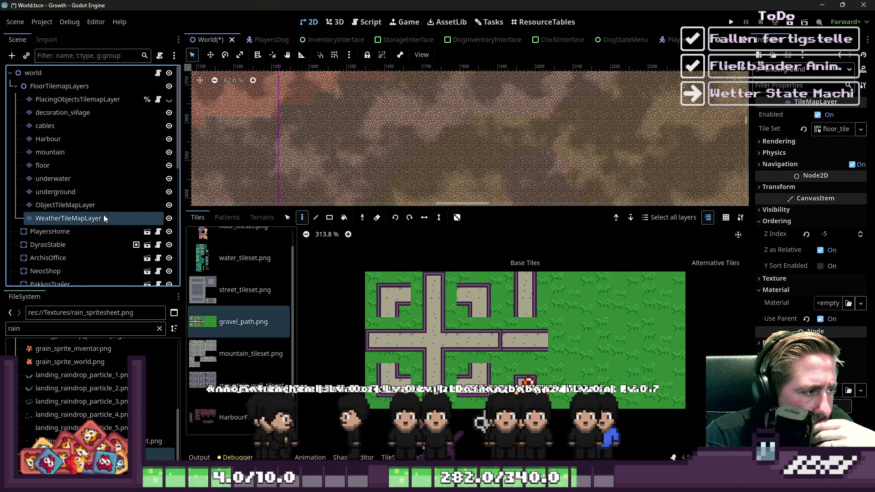
scroll(414, 153, "down", 8)
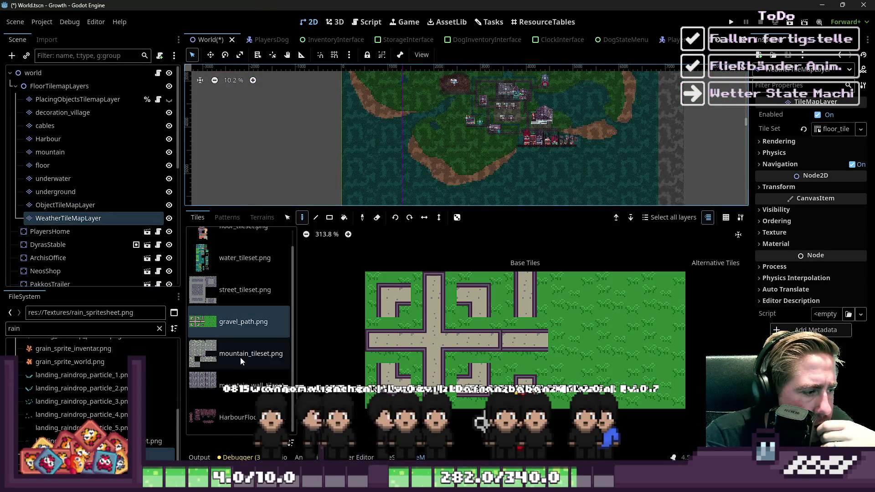
left_click_drag(150, 455, 246, 363)
left_click(388, 457)
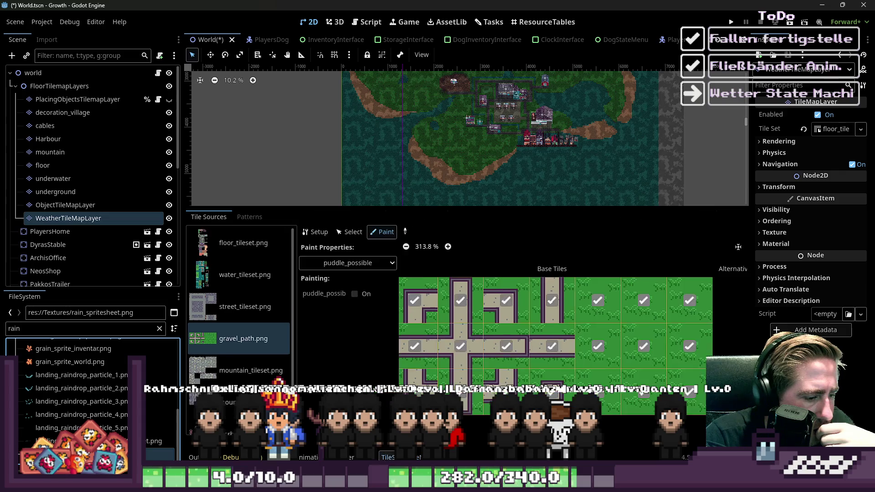
Add rain_spritesheet.png as a new atlas source with its tiles created automatically
left_click_drag(150, 446, 241, 365)
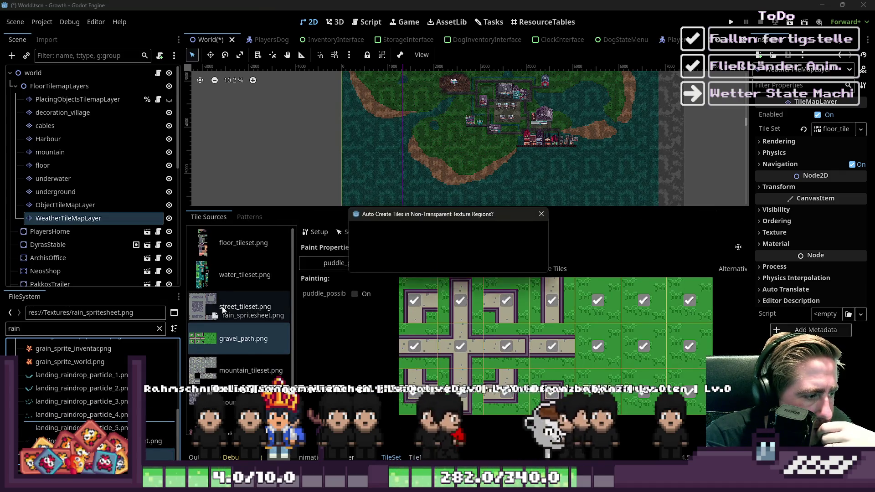
left_click(424, 263)
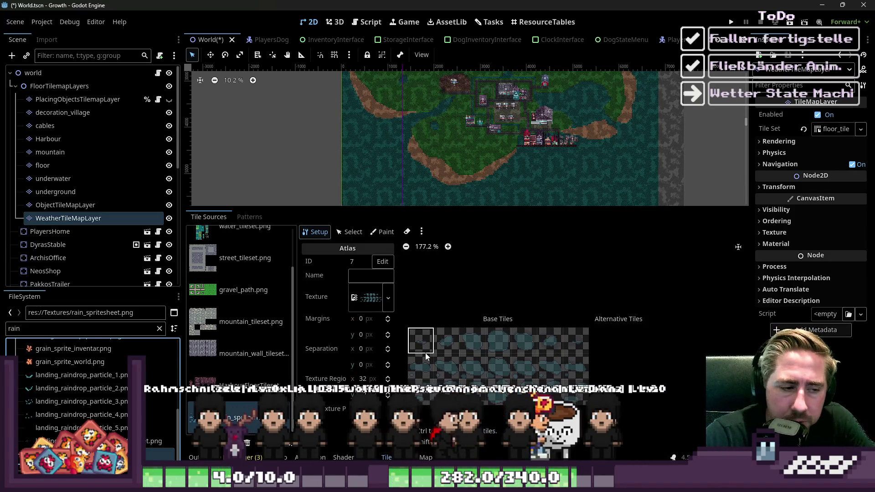
scroll(474, 365, "up", 7)
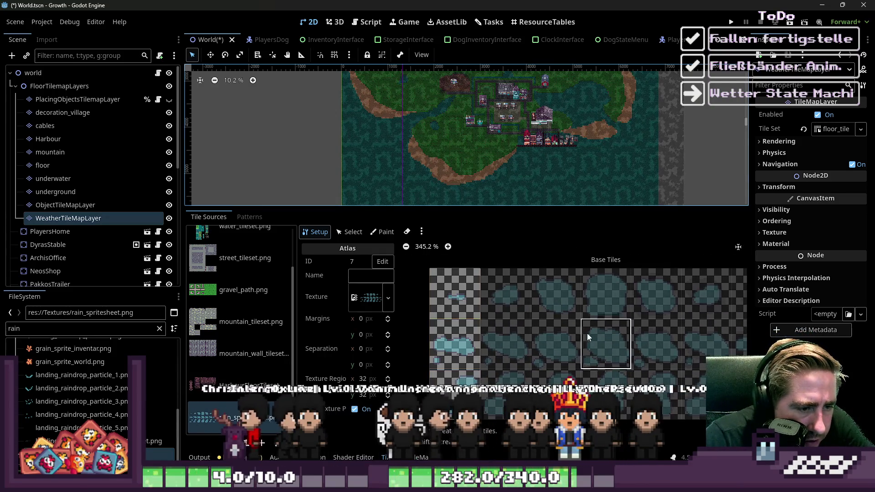
scroll(587, 333, "down", 1)
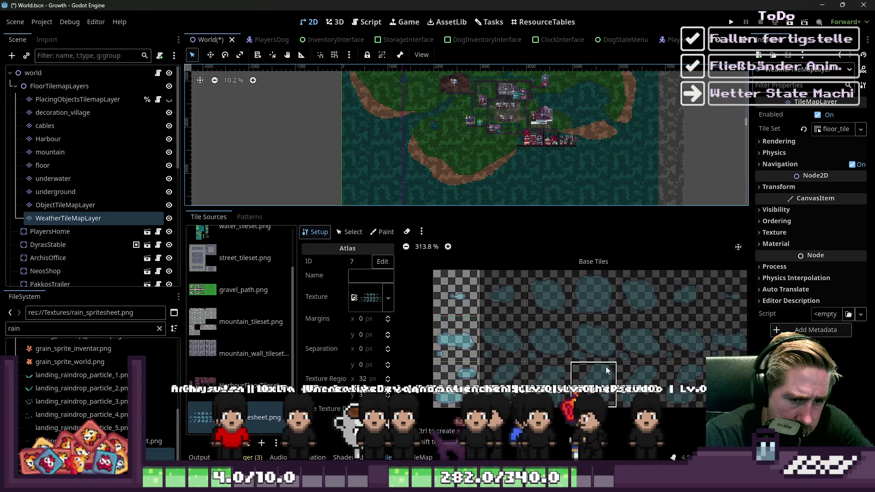
scroll(545, 296, "right", 3)
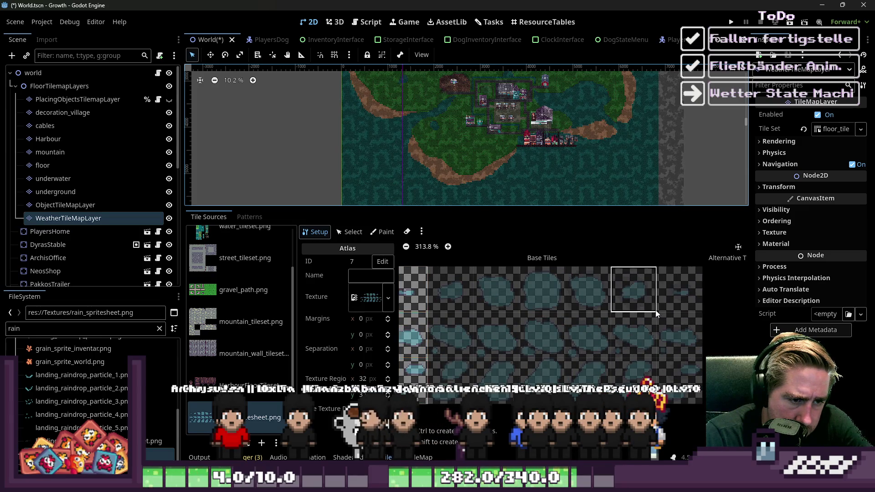
scroll(657, 314, "down", 1)
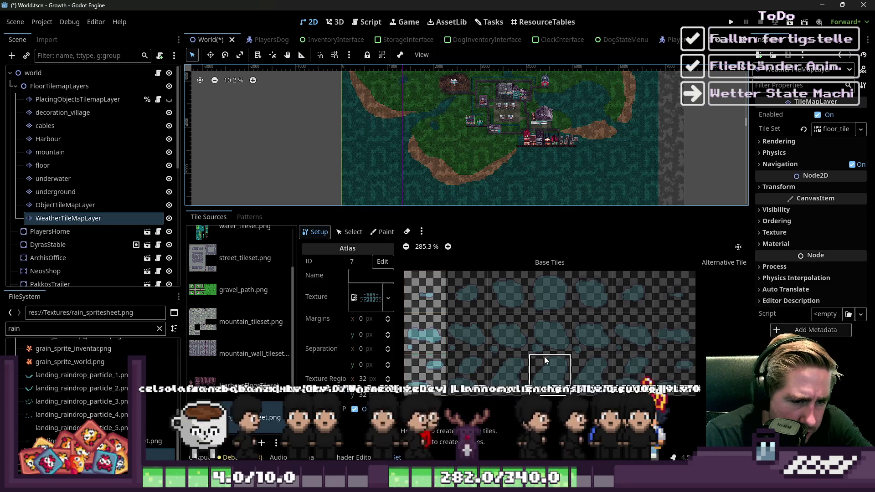
scroll(587, 319, "up", 2)
scroll(587, 320, "down", 1)
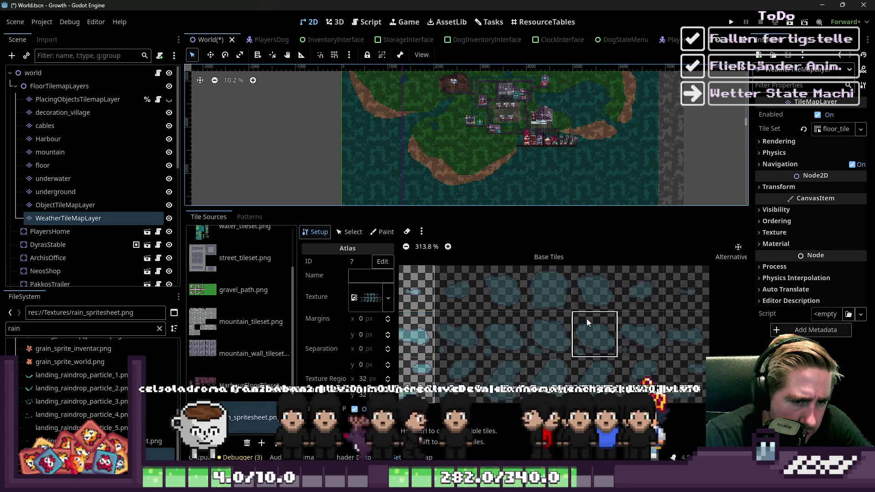
Select stacked and single puddle tiles in the rain atlas, then switch to the TileMap painting view
left_click_drag(594, 305, 593, 340)
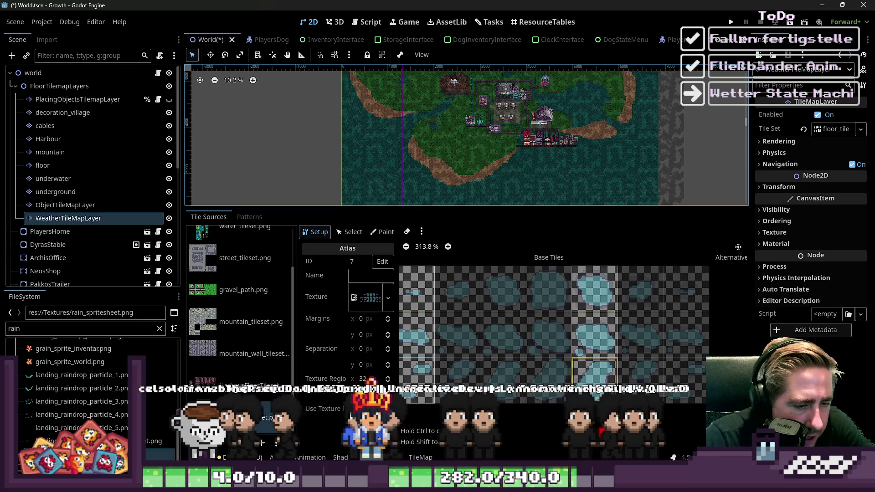
left_click(598, 351)
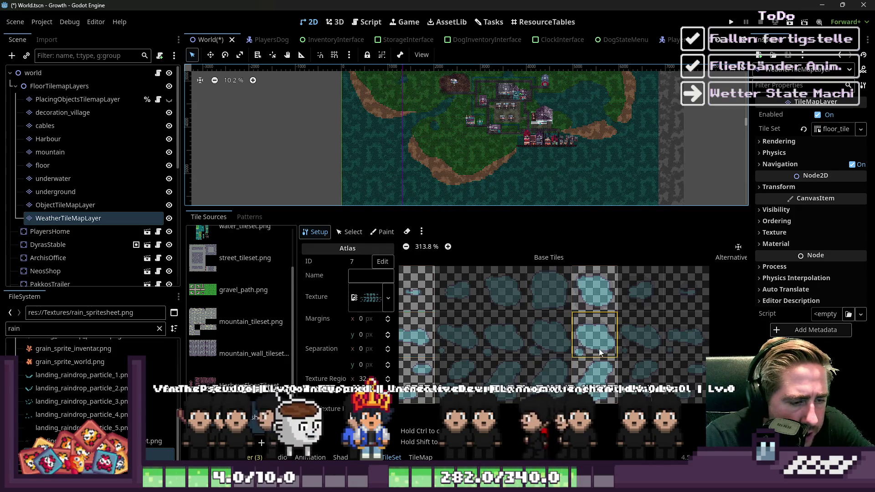
scroll(602, 335, "down", 2)
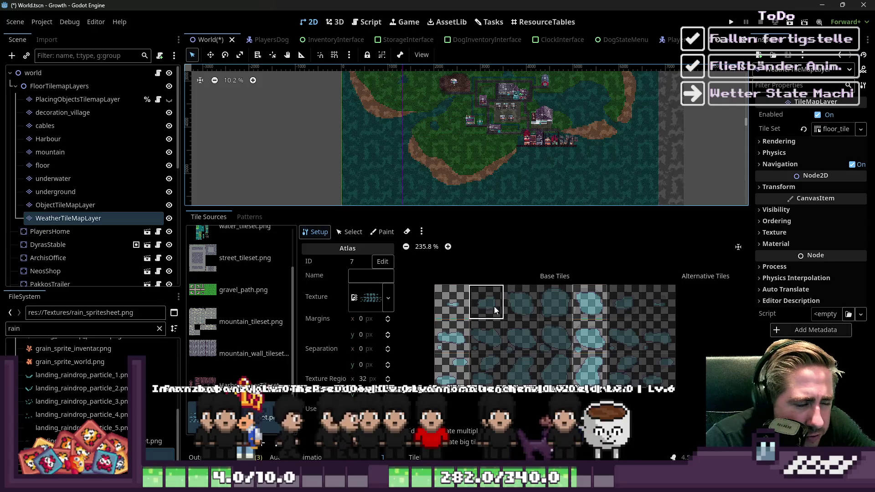
left_click(417, 457)
scroll(414, 308, "up", 4)
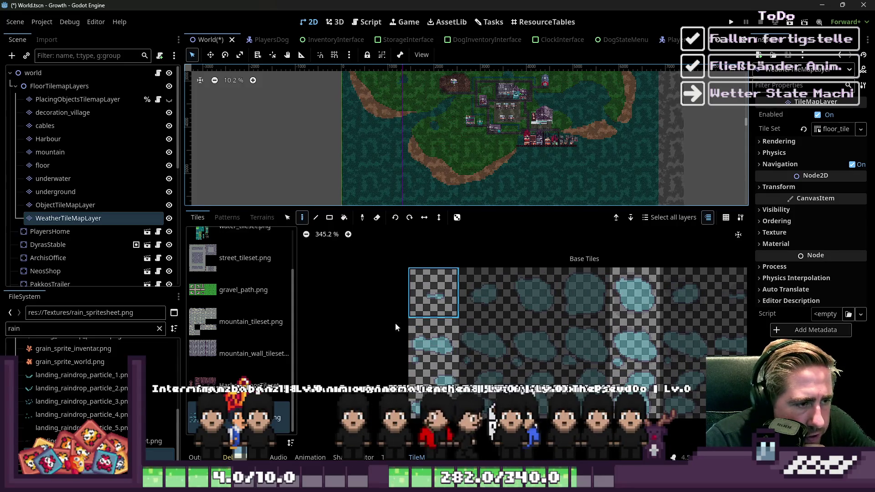
Select rain atlas tile 0,0, briefly try painting Texture Origin, then return to Select mode
left_click(414, 457)
scroll(429, 328, "up", 6)
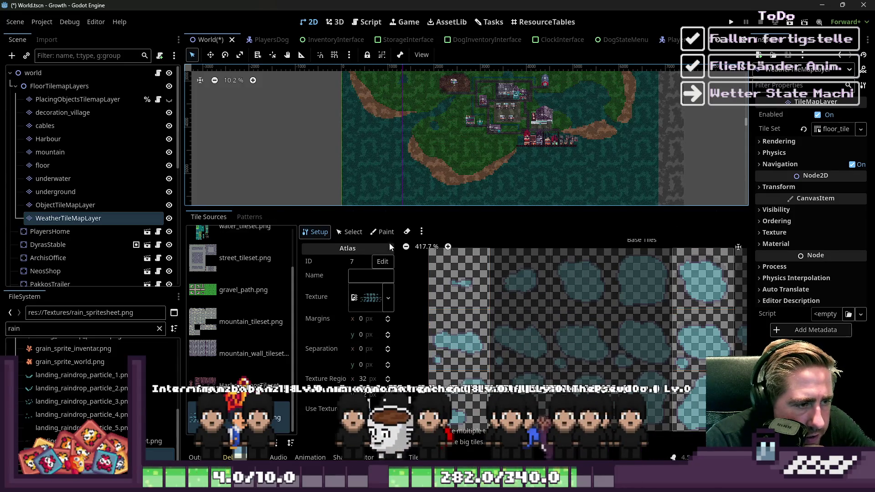
left_click(343, 234)
left_click(460, 277)
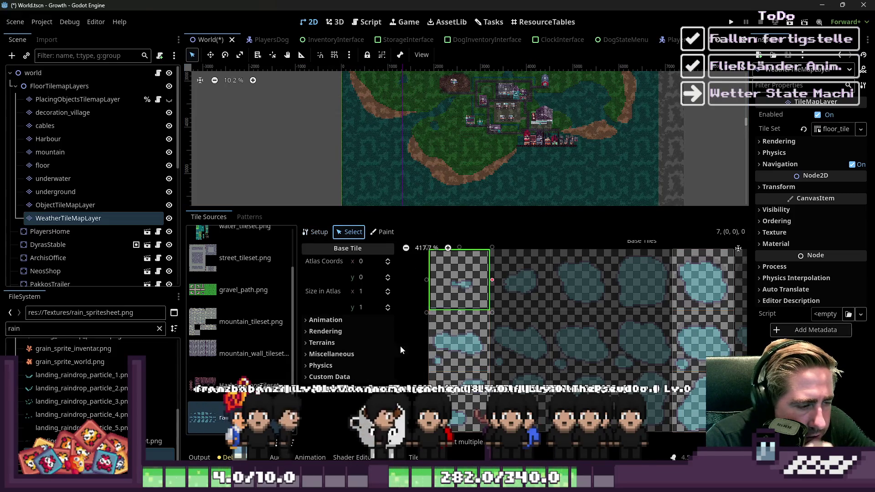
left_click(383, 232)
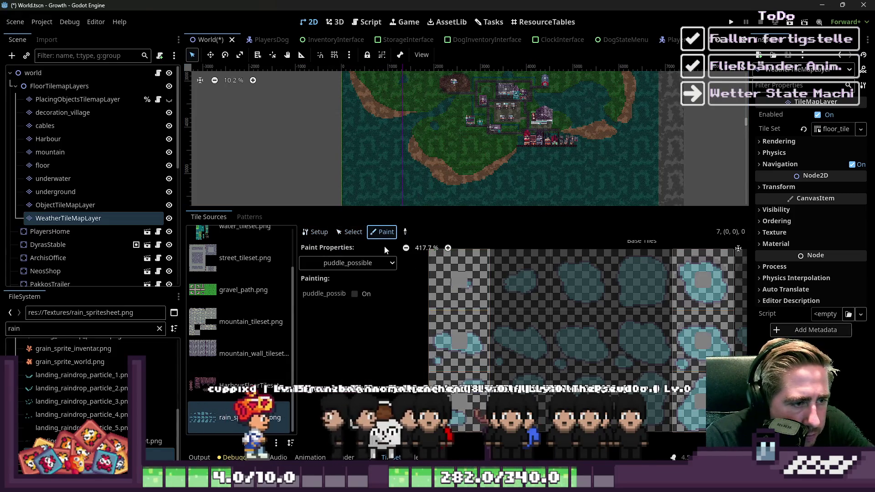
left_click(363, 267)
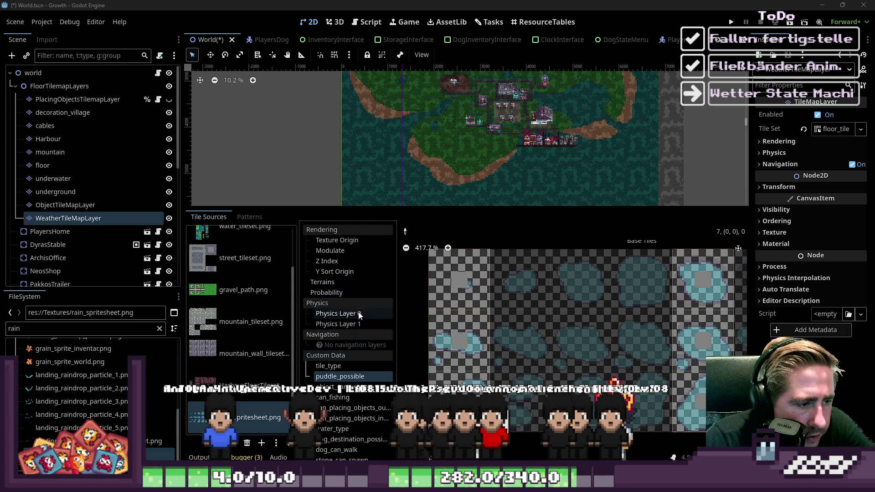
scroll(408, 289, "down", 2)
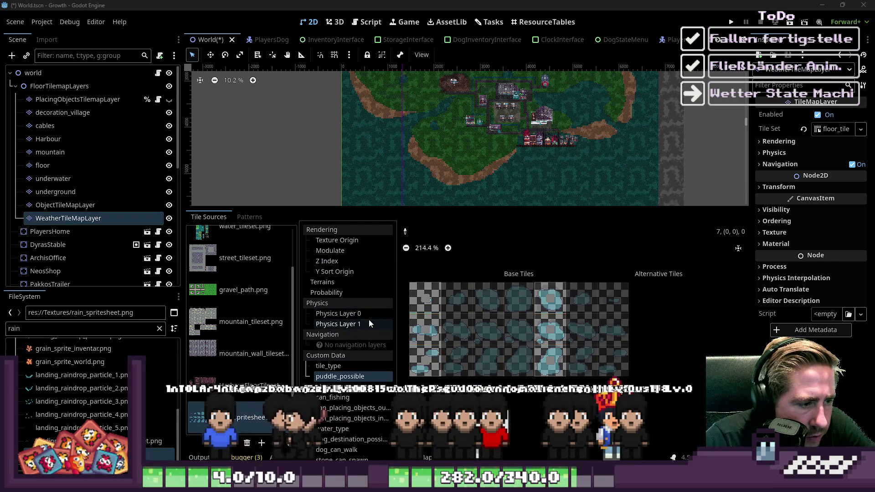
left_click(318, 241)
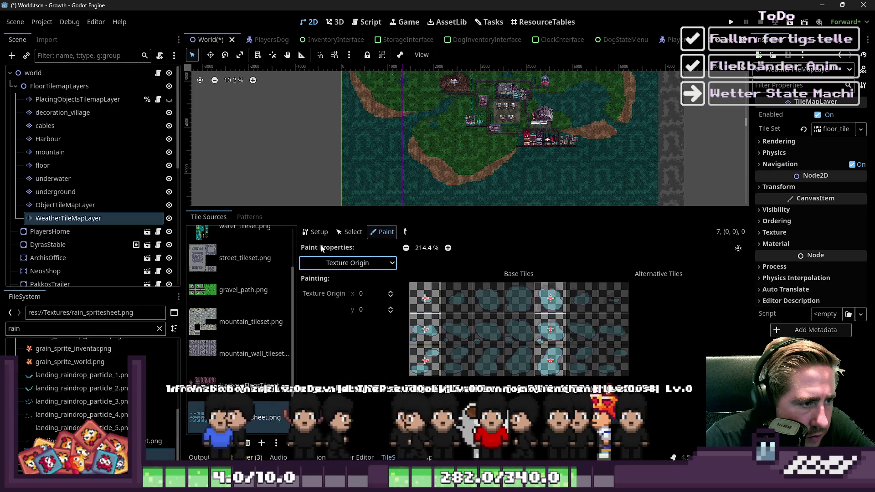
left_click(349, 232)
scroll(450, 310, "up", 2)
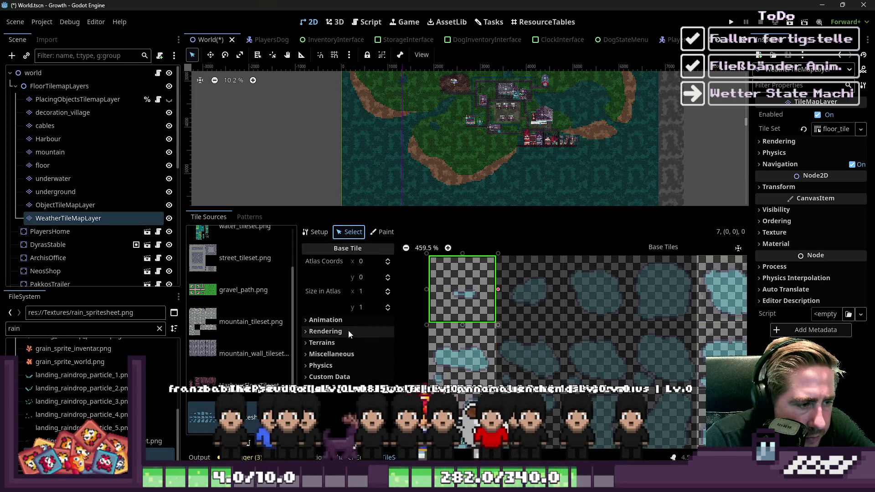
Expand the tile's Animation section and add three more puddle tiles as frames
left_click(341, 321)
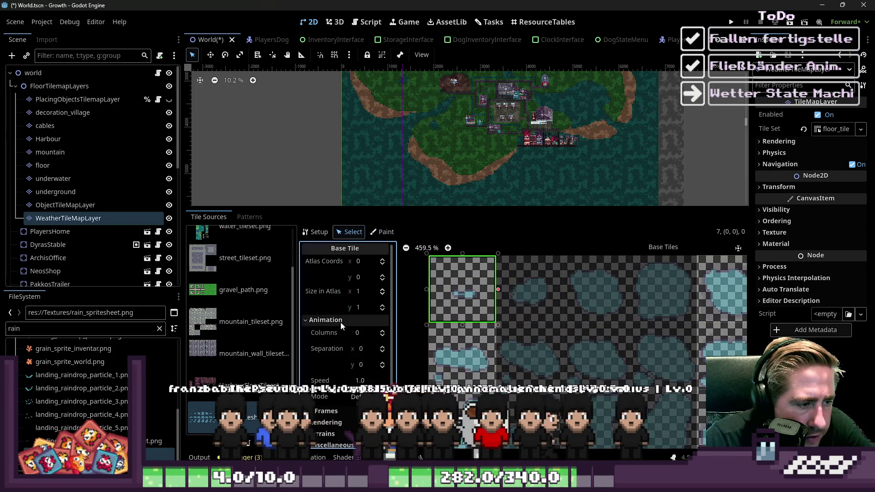
left_click(383, 333)
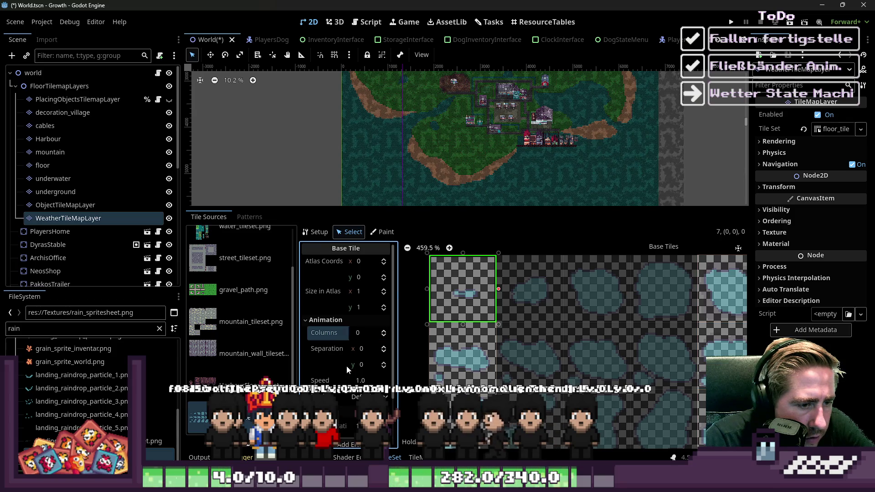
scroll(346, 366, "down", 3)
left_click(346, 382)
left_click(346, 382)
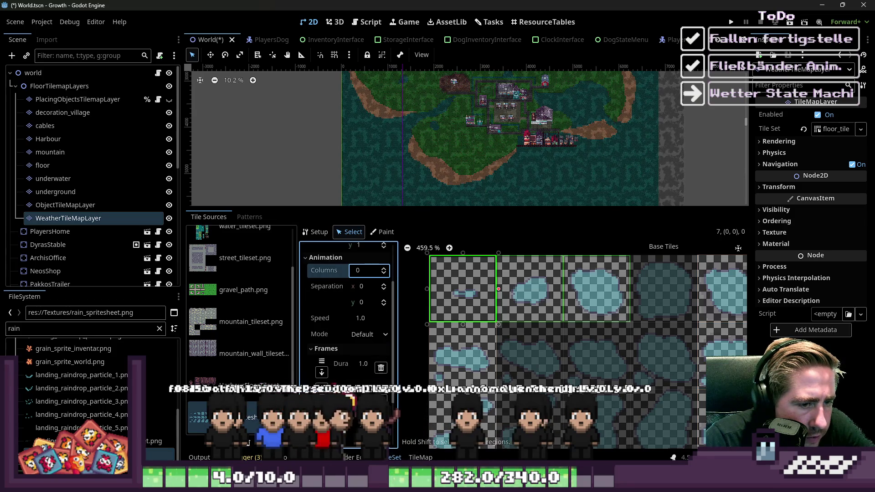
left_click(346, 382)
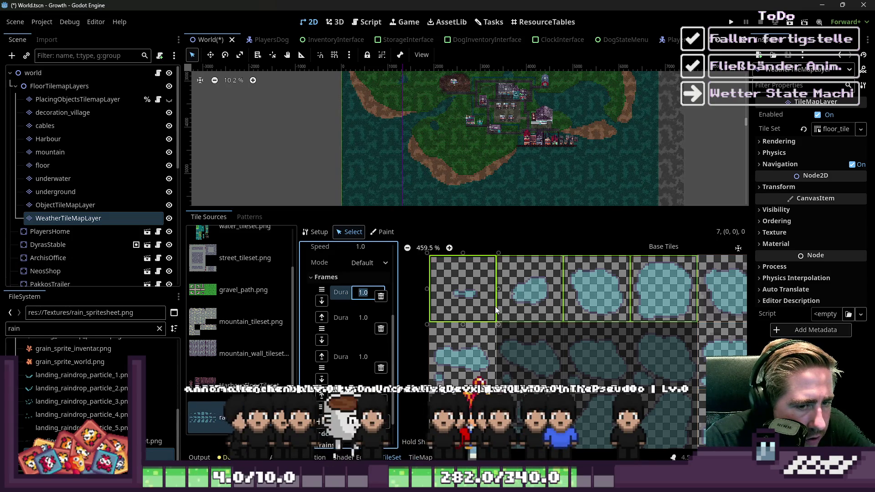
Set the animation frame durations to 10 seconds
scroll(495, 306, "down", 1)
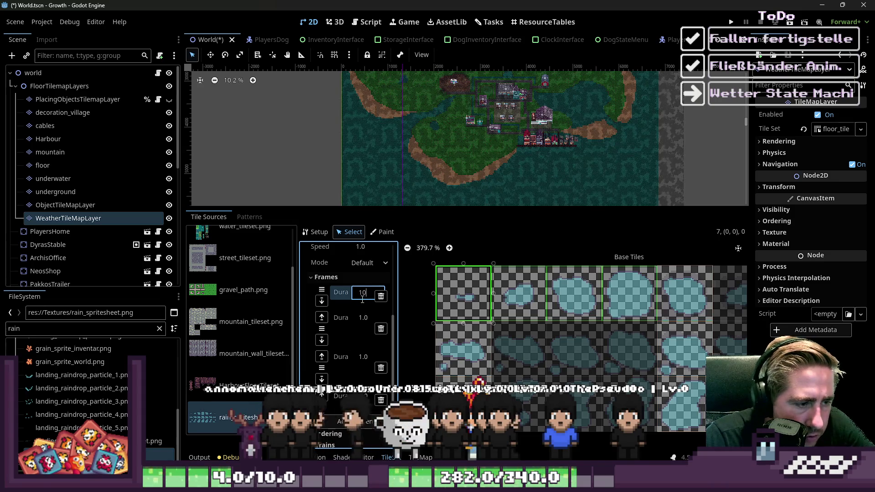
left_click(373, 325)
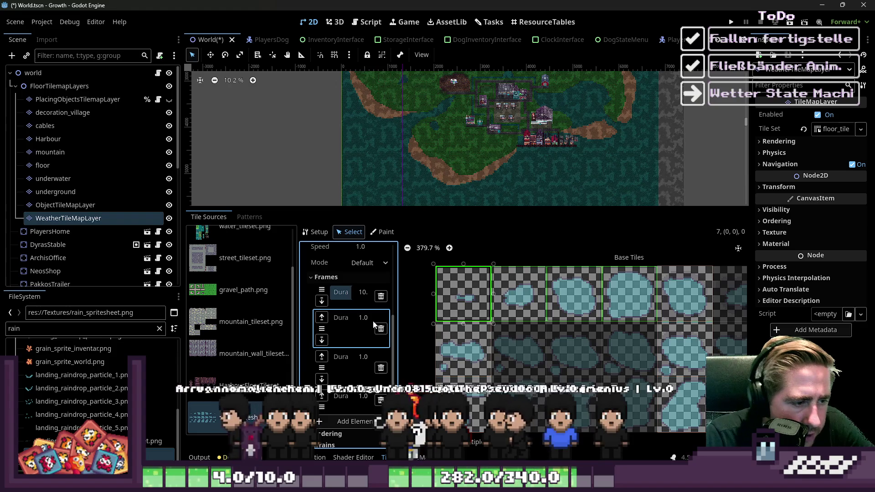
left_click(364, 318)
type("10")
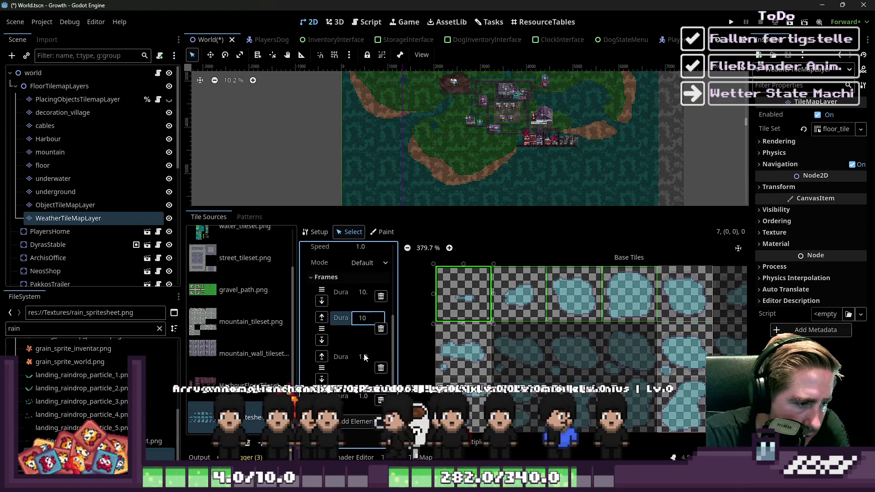
left_click(364, 357)
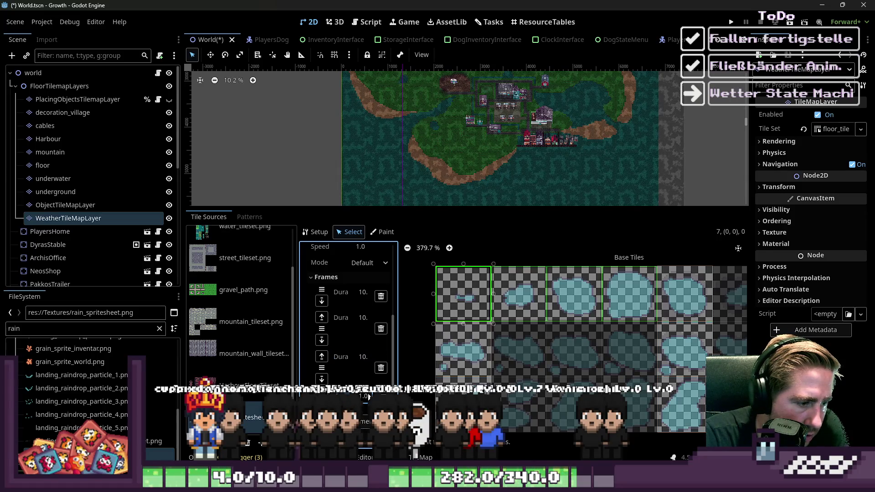
Set the animation Mode to Random Start Times
scroll(365, 447, "up", 2)
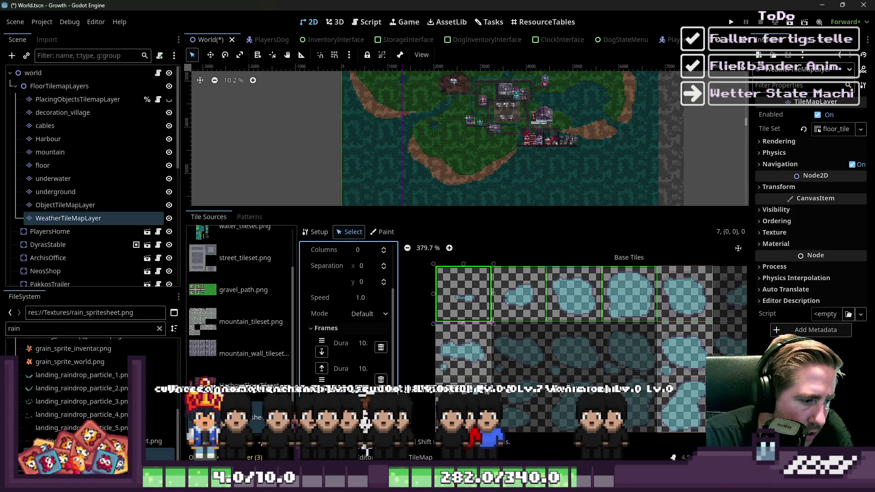
left_click(370, 314)
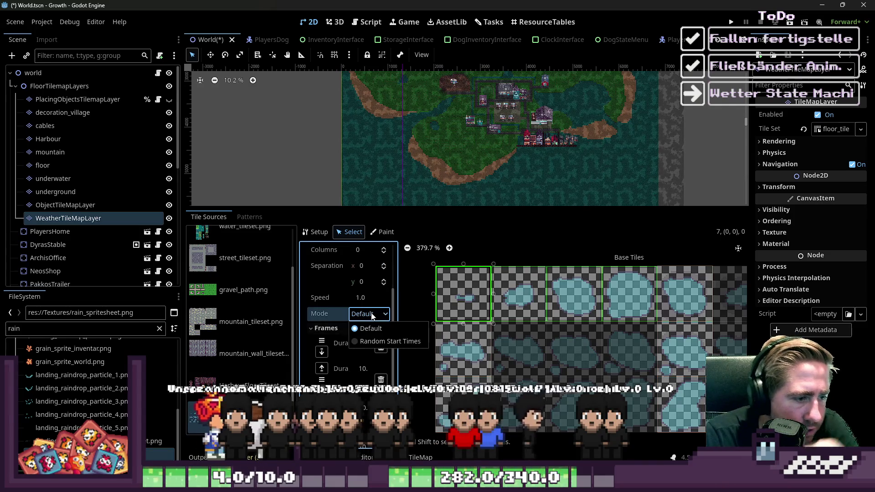
left_click(373, 314)
left_click(372, 315)
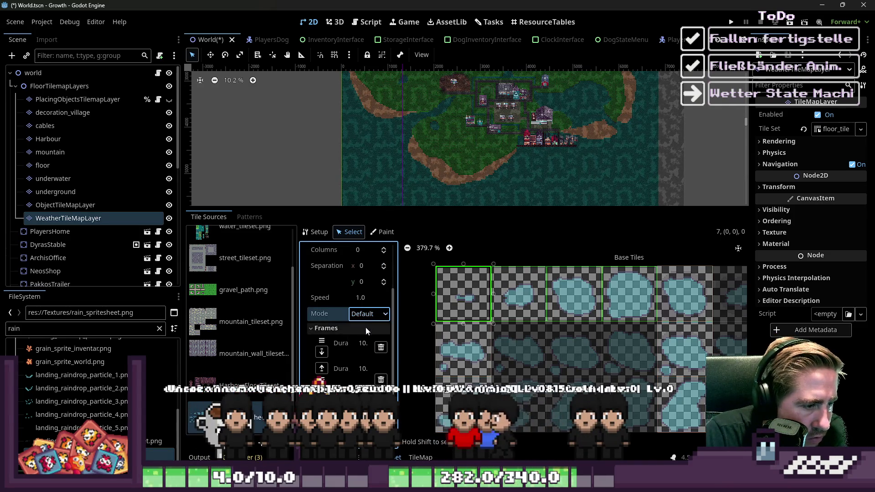
left_click(364, 341)
scroll(308, 326, "up", 3)
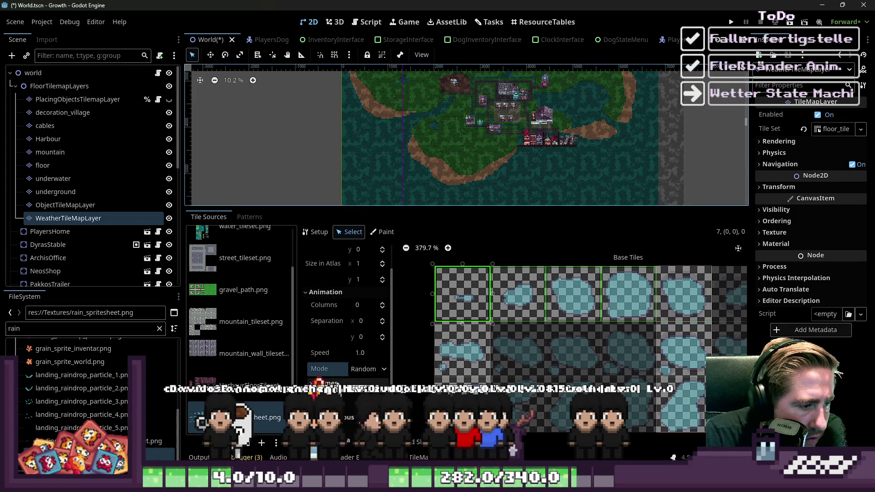
scroll(346, 315, "down", 5)
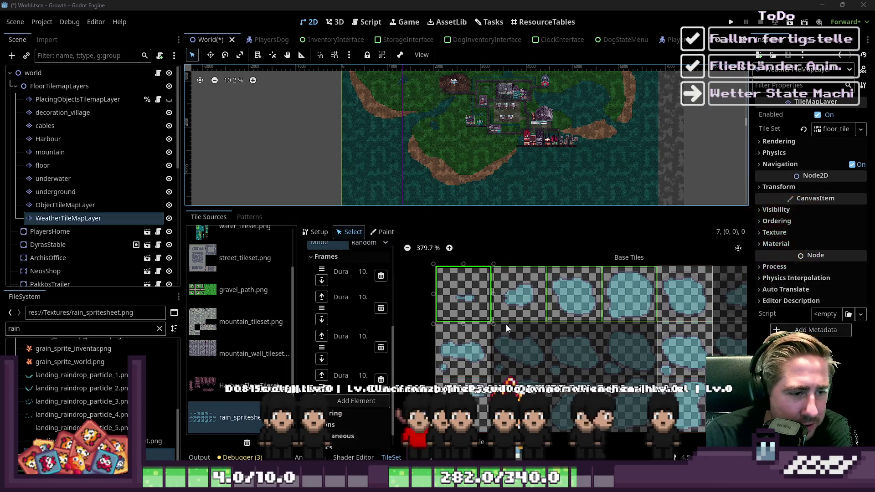
scroll(362, 341, "up", 2)
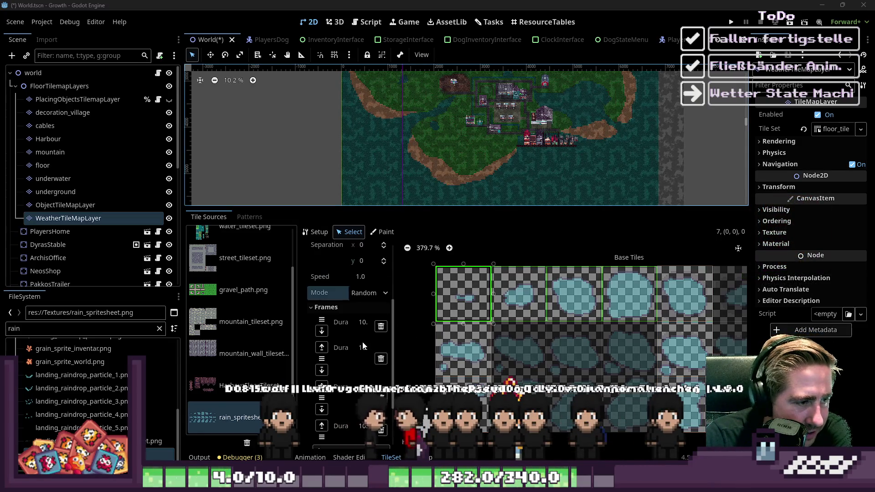
scroll(363, 347, "up", 3)
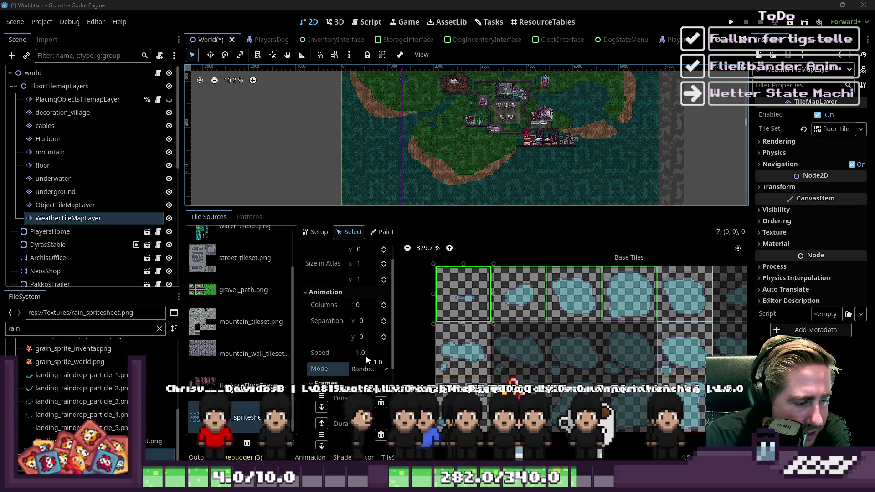
scroll(365, 355, "down", 5)
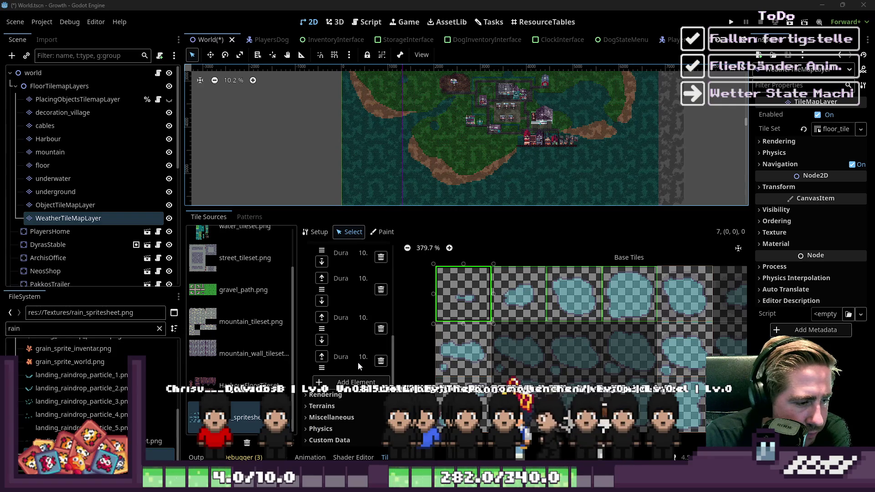
scroll(363, 334, "up", 8)
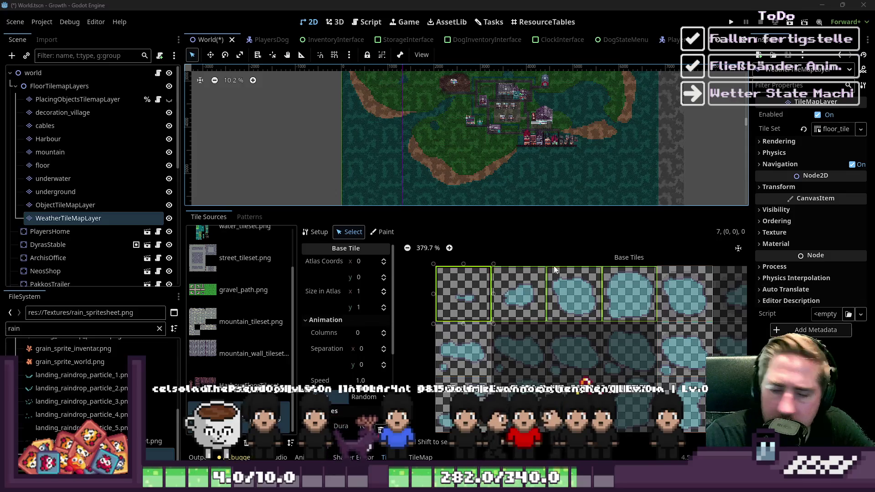
Widen the tile properties panel and confirm the animation Mode stays on Random Start Times
scroll(343, 309, "down", 1)
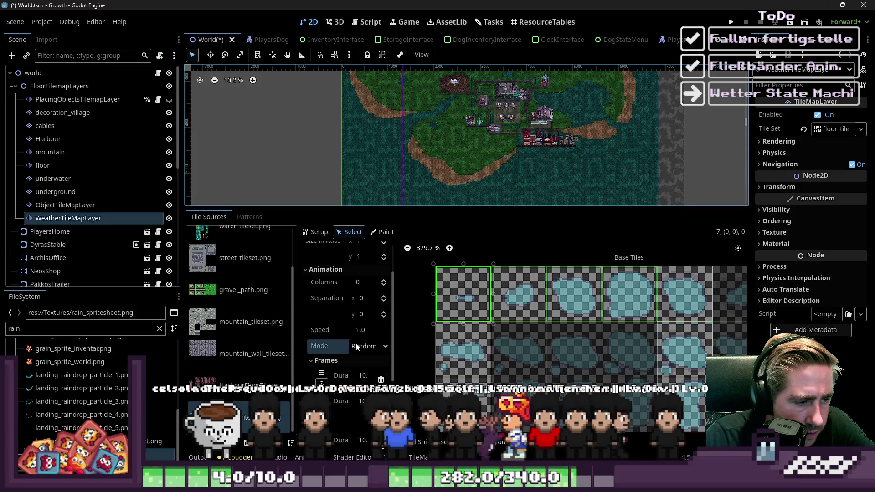
scroll(327, 355, "down", 5)
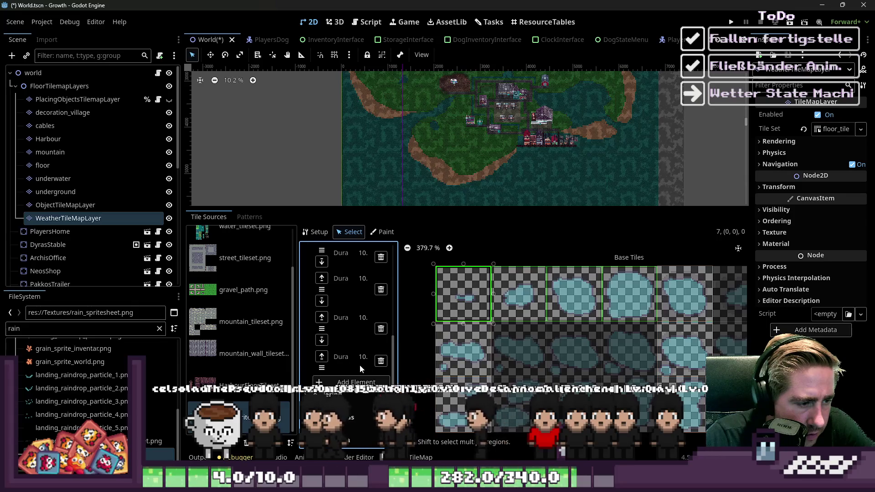
left_click_drag(401, 360, 478, 372)
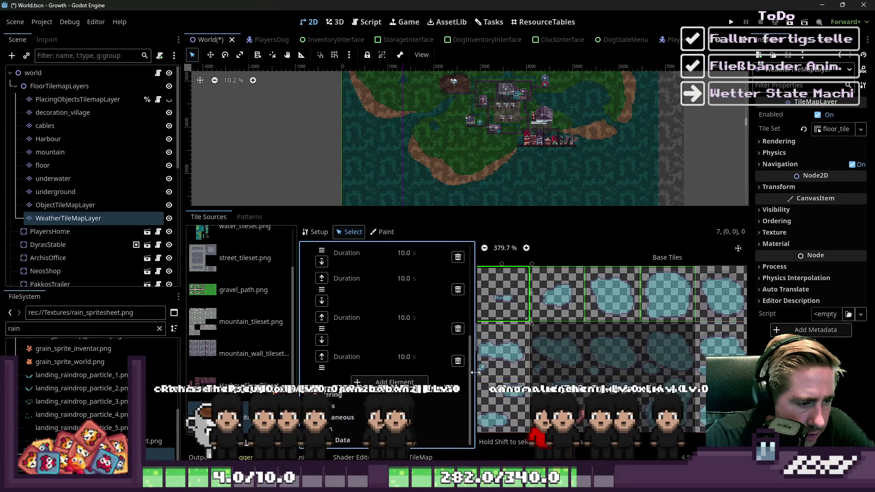
scroll(383, 347, "up", 5)
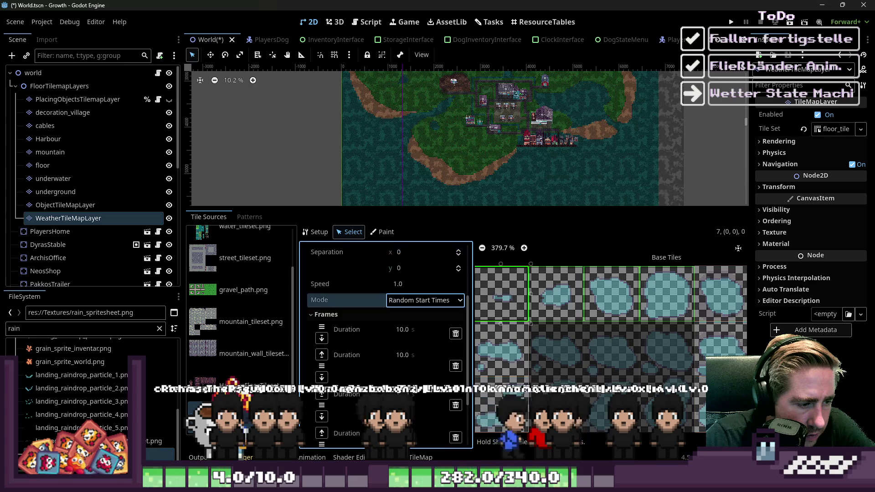
scroll(385, 349, "down", 2)
scroll(384, 348, "up", 2)
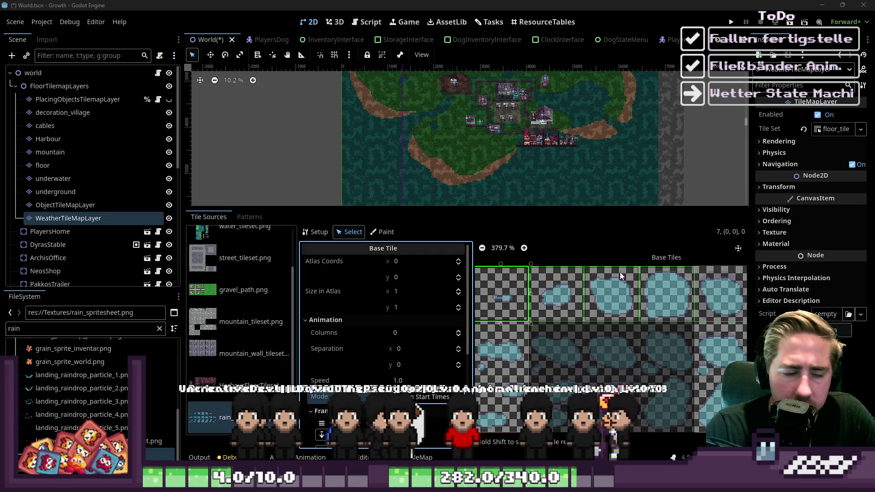
scroll(630, 267, "down", 2)
scroll(365, 349, "down", 8)
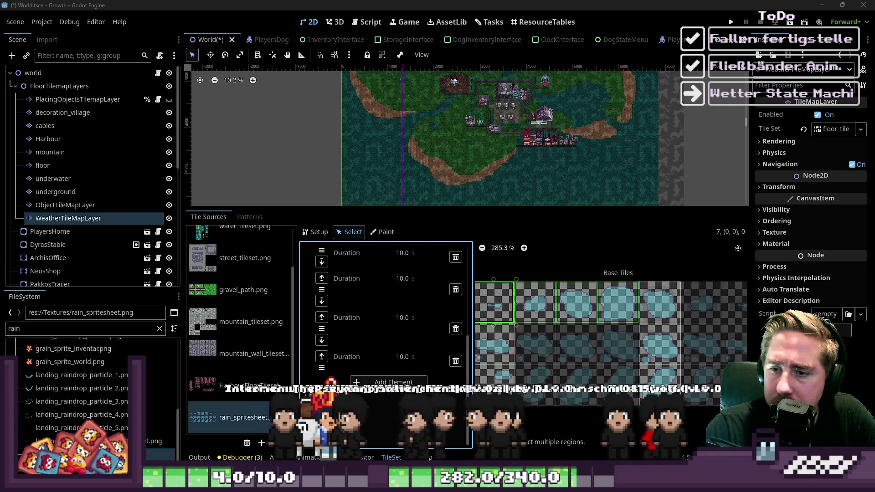
scroll(431, 368, "up", 5)
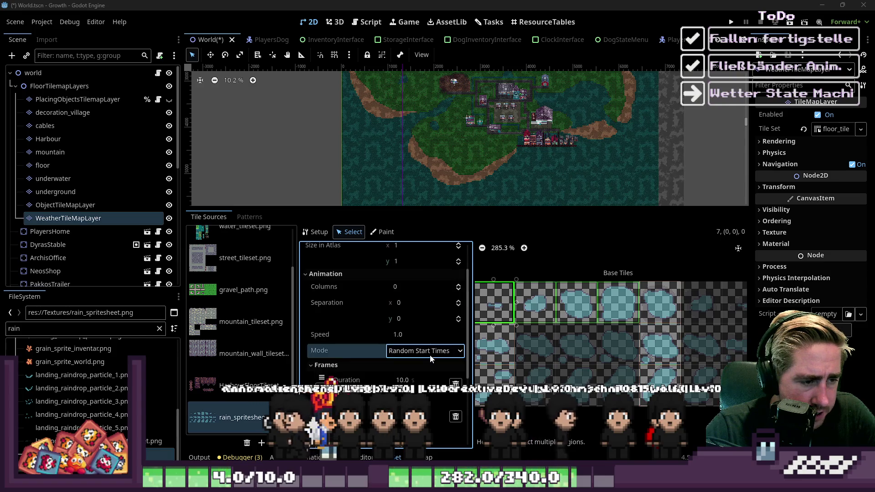
left_click(430, 354)
left_click(430, 350)
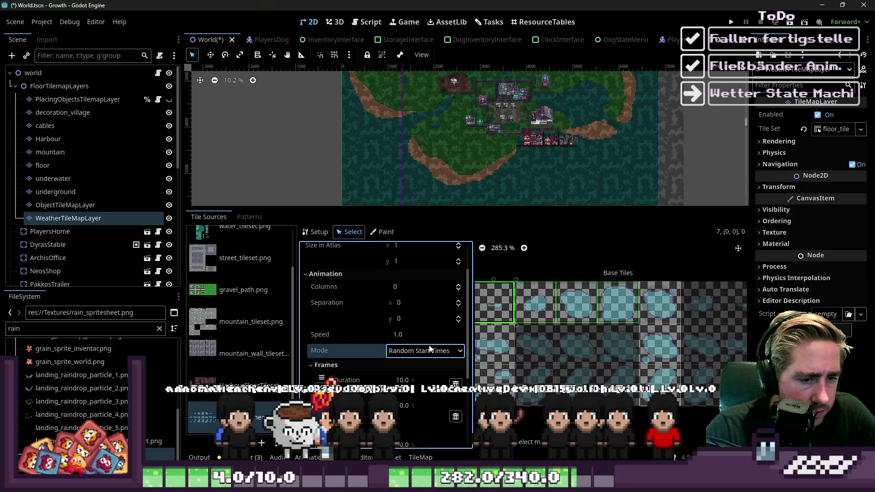
scroll(480, 338, "left", 2)
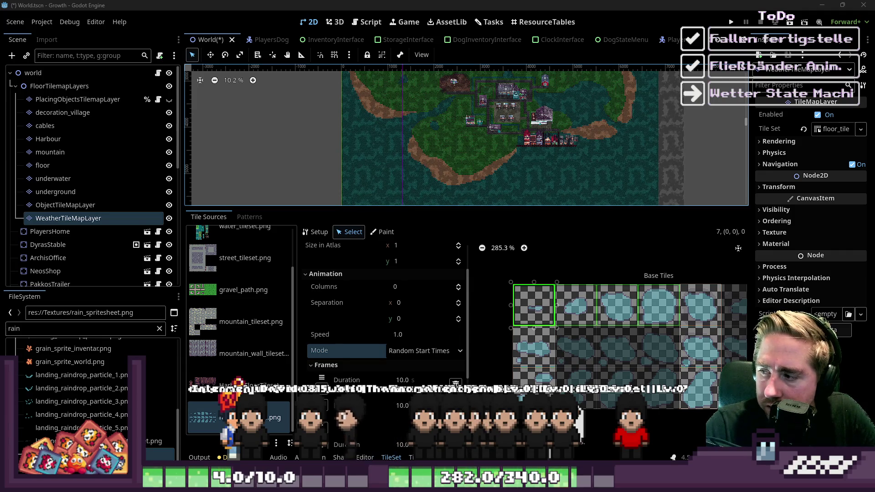
Frame and zoom in on the WeatherTileMapLayer puddle tiles, then bring up the animation Mode options
key("shift+f")
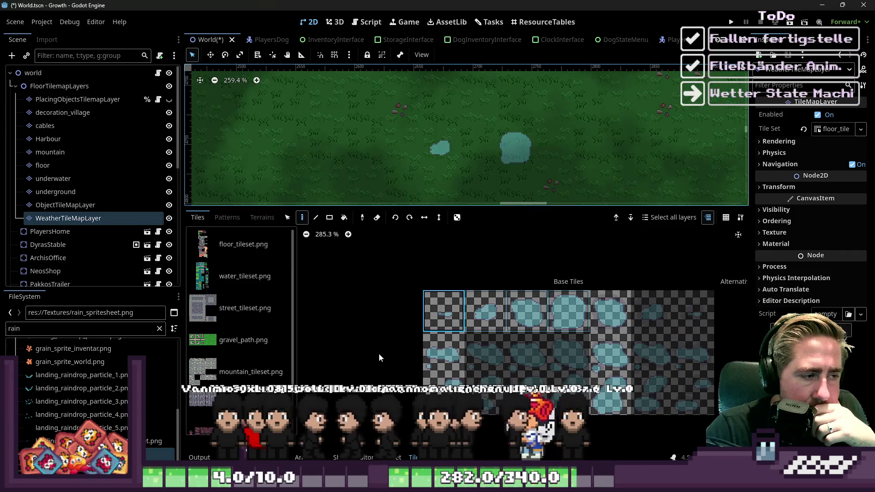
scroll(494, 309, "down", 2)
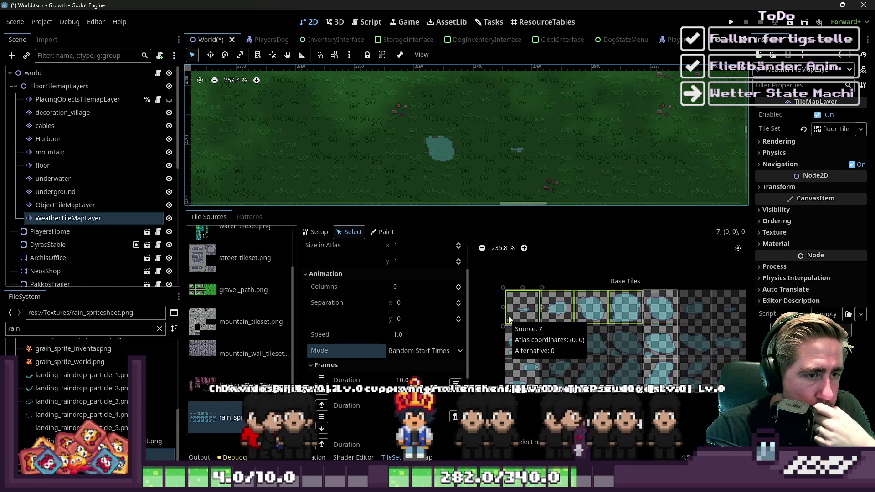
scroll(433, 371, "down", 1)
scroll(433, 371, "down", 3)
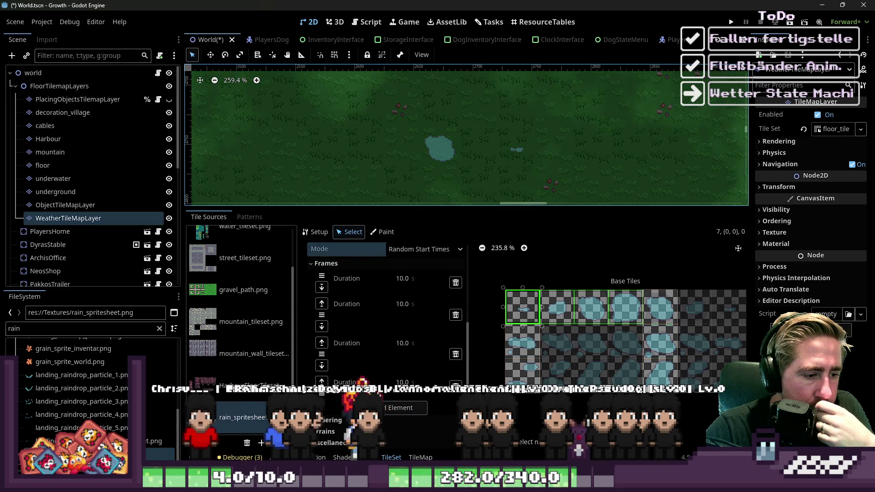
scroll(394, 353, "up", 4)
left_click(394, 354)
Revert the puddle tile's animation mode back to Default
key("ctrl+z")
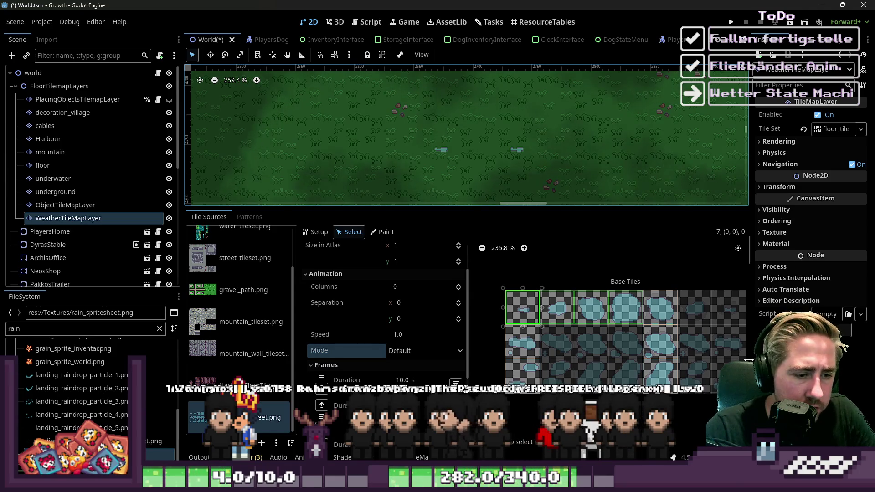
scroll(575, 346, "down", 2)
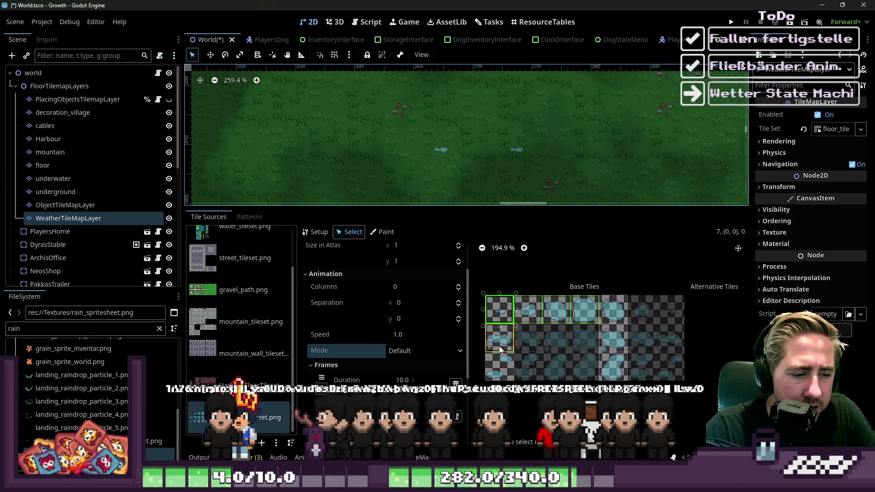
scroll(473, 150, "down", 2)
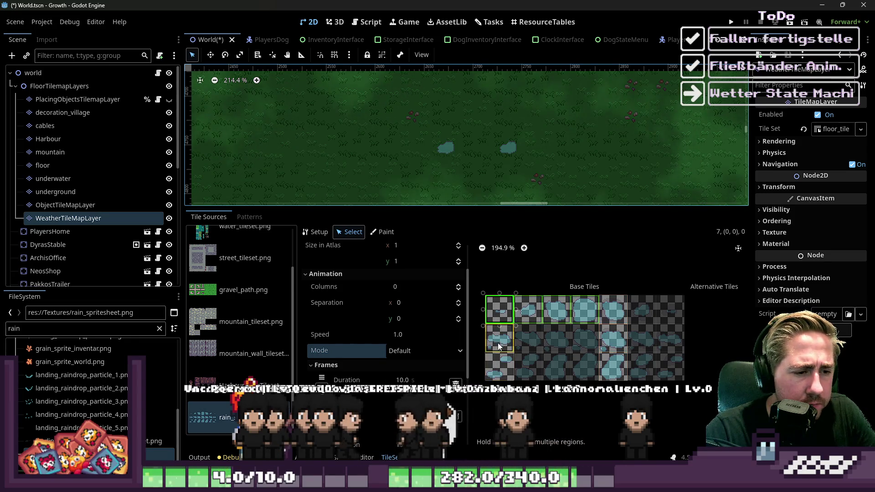
scroll(653, 309, "up", 5)
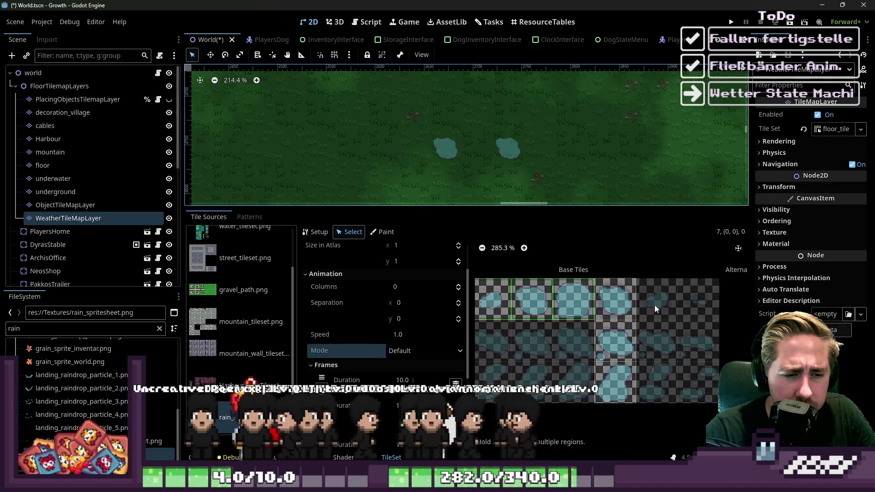
scroll(608, 277, "up", 4)
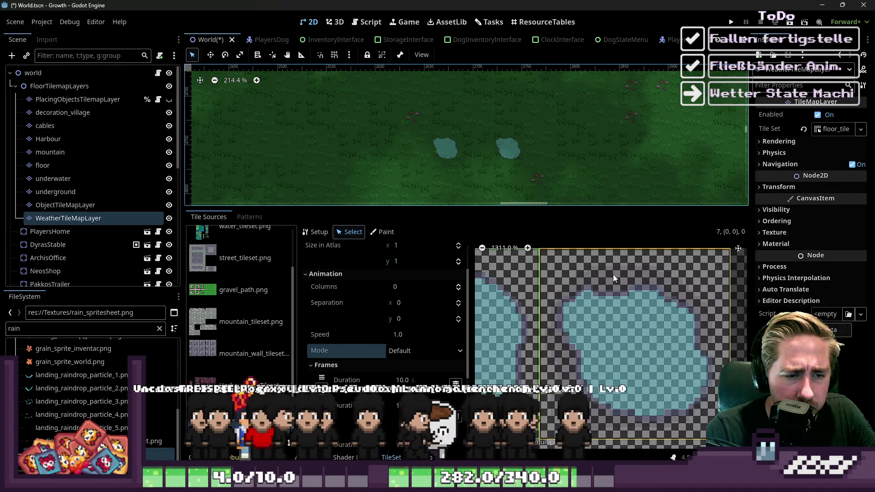
scroll(600, 278, "down", 4)
Select the large puddle tile in the atlas and ready it for painting
left_click(584, 305)
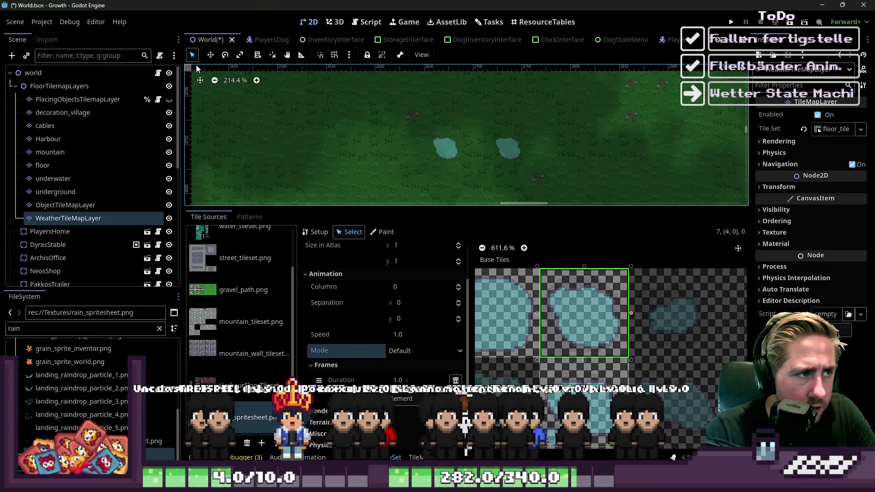
left_click(383, 231)
left_click(419, 456)
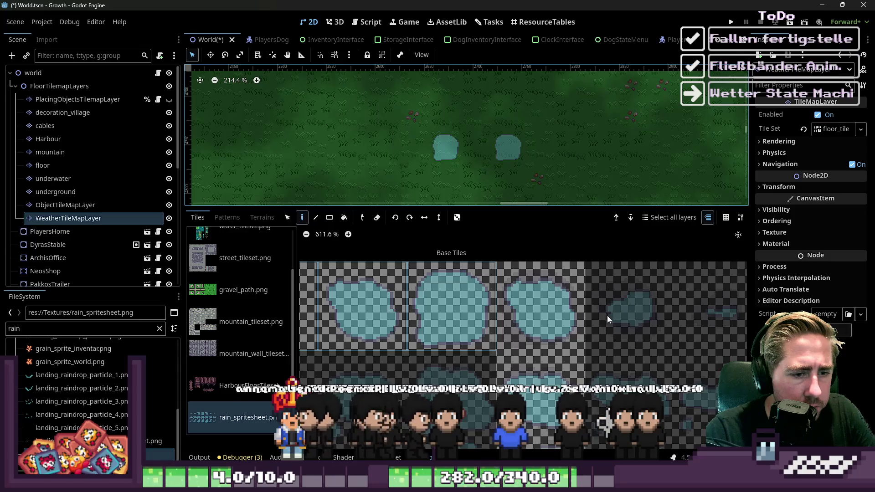
scroll(565, 299, "down", 2)
scroll(565, 303, "down", 1)
left_click(556, 305)
Paint more large puddle tiles onto WeatherTileMapLayer in the World map
scroll(550, 185, "up", 3)
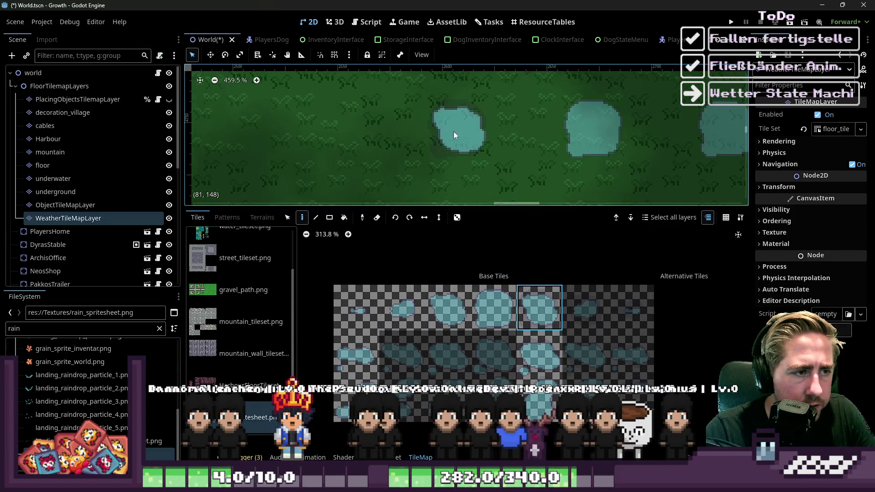
scroll(433, 106, "up", 1)
scroll(514, 188, "down", 3)
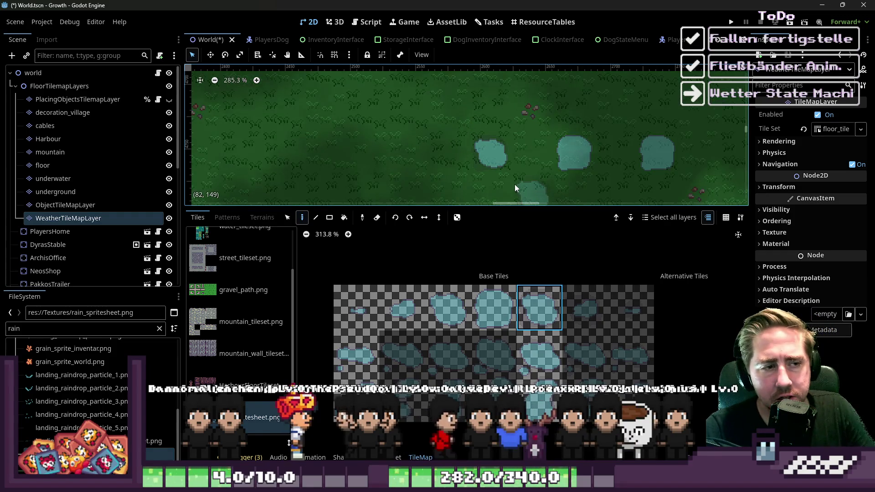
mouse_move(356, 308)
left_mouse_down()
mouse_move(494, 317)
mouse_move(473, 371)
left_mouse_up()
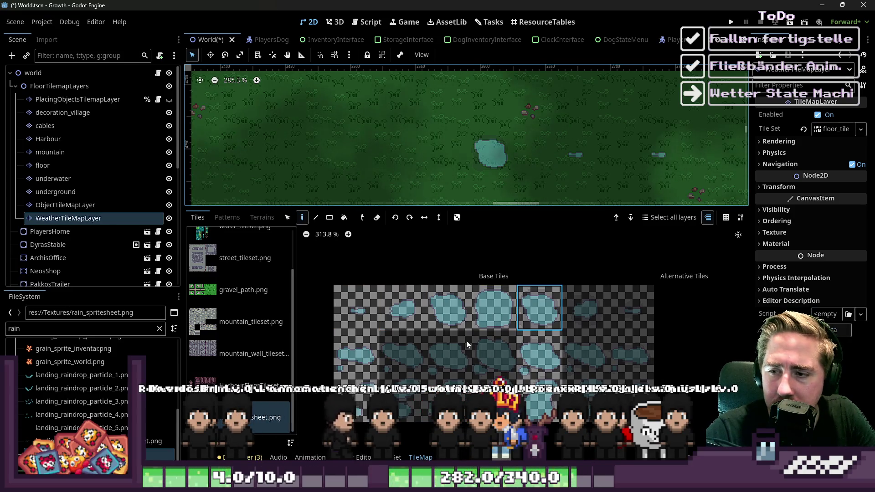
left_click_drag(466, 339, 464, 328)
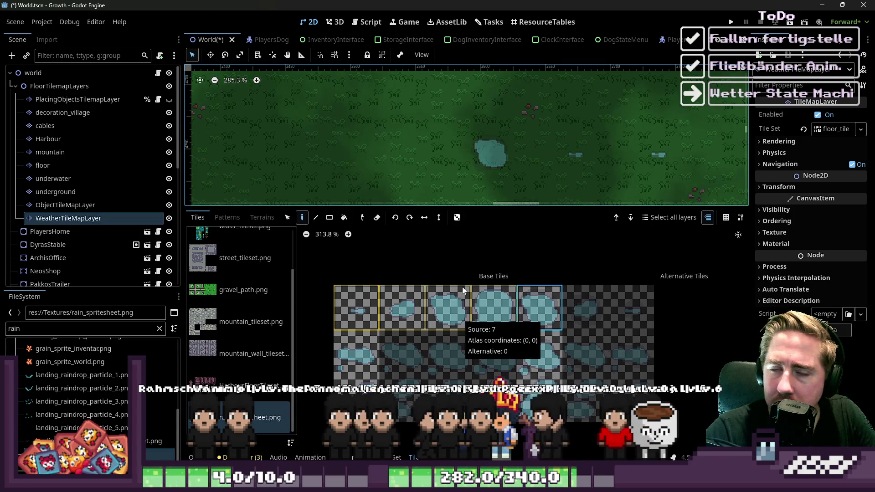
scroll(424, 132, "down", 2)
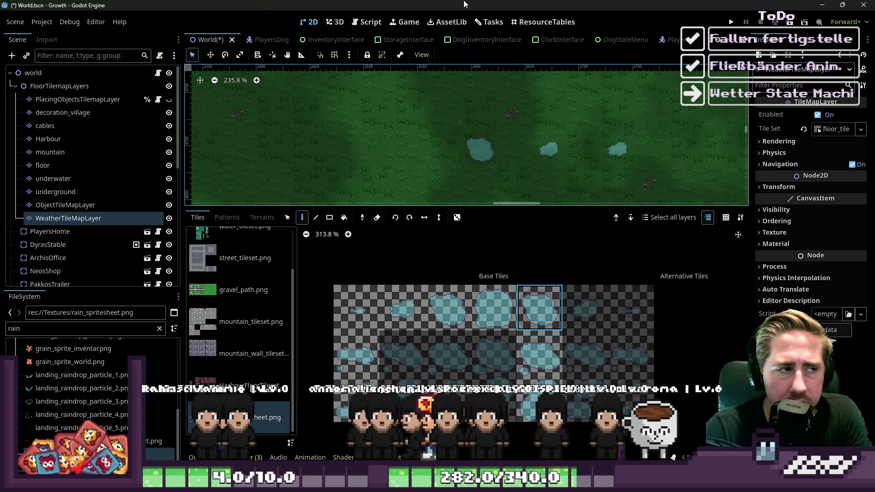
scroll(580, 42, "down", 3)
scroll(587, 40, "down", 4)
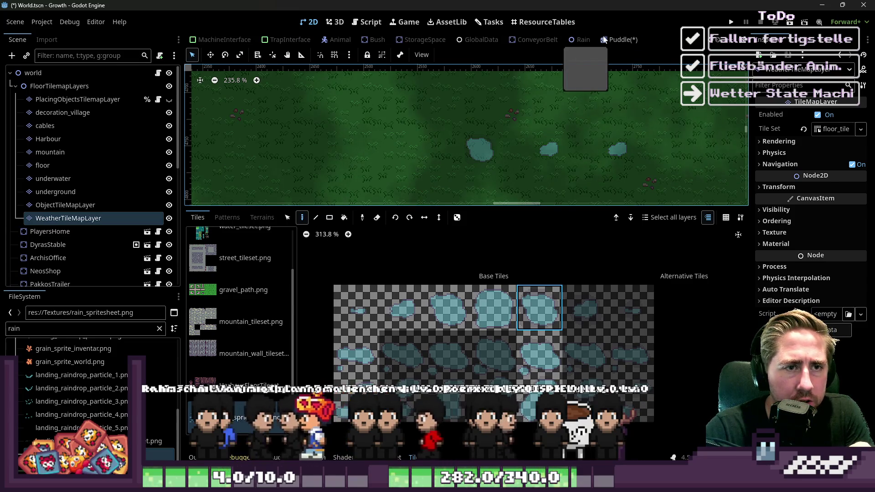
Open the Puddle scene, enlarge its viewport, and browse the puddle_grow_1 and puddle_shrink_0 animations
left_click(587, 40)
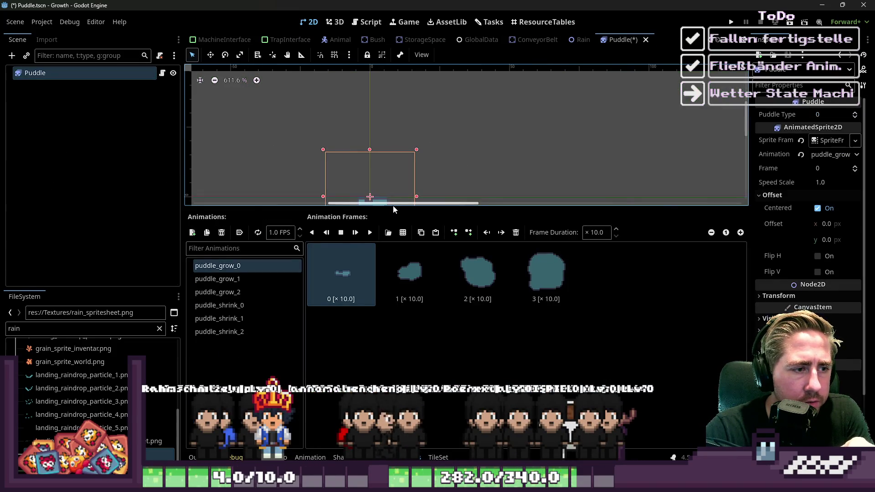
left_click_drag(392, 208, 393, 311)
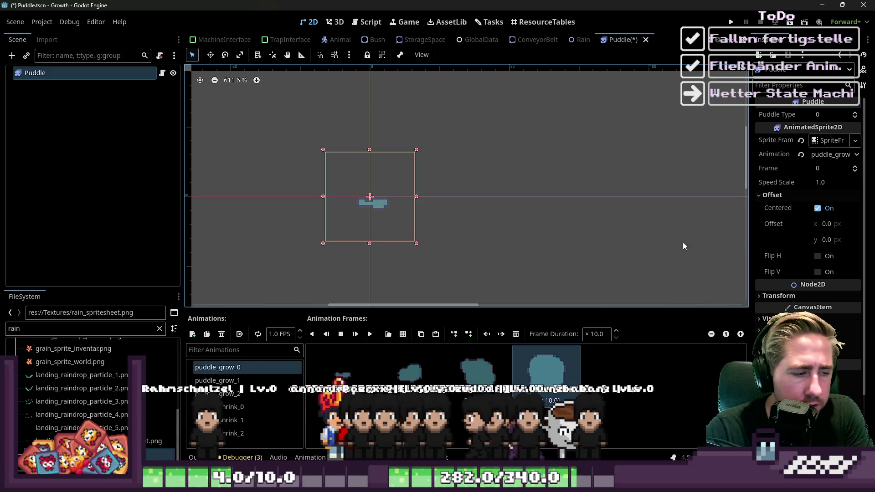
left_click(268, 382)
left_click(253, 406)
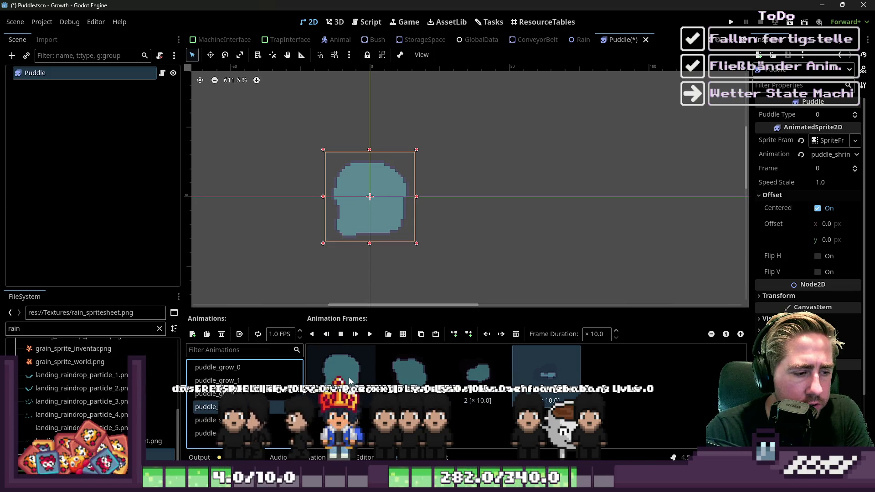
Step through and play the puddle_shrink_0 frames, then open the Puddle.gd script
left_click(426, 380)
left_click(479, 370)
left_click(538, 371)
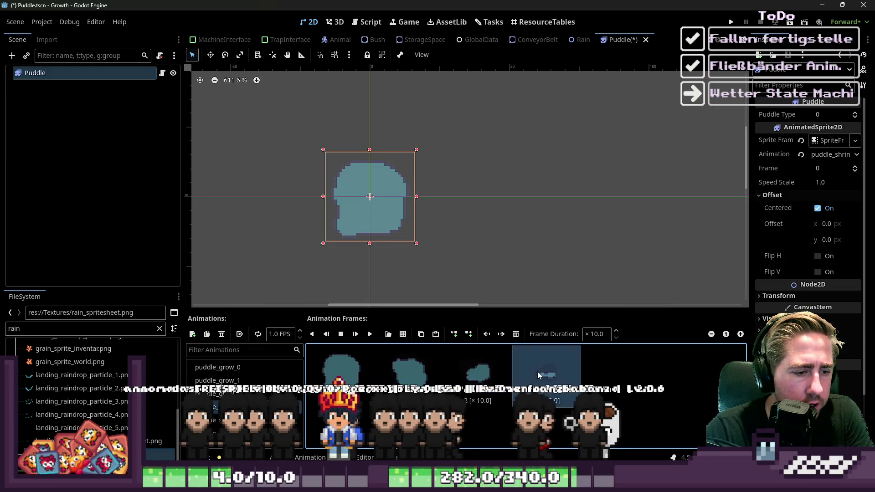
left_click(370, 334)
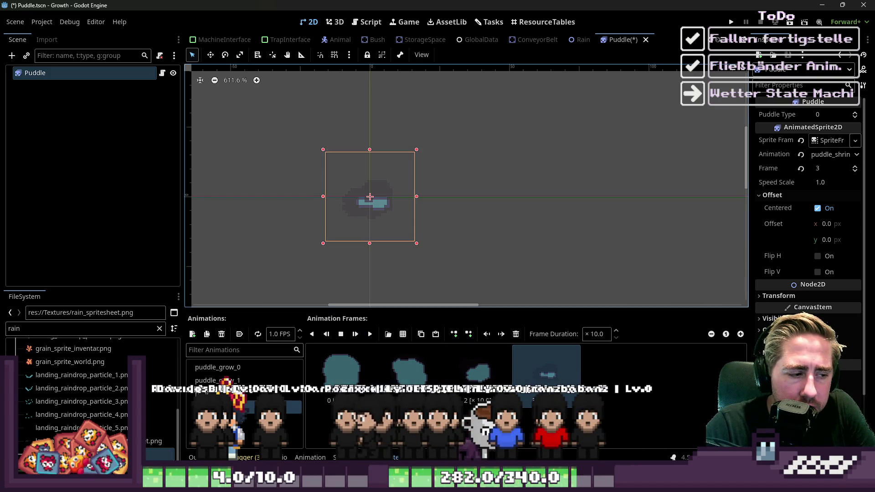
left_click(218, 367)
left_click(367, 22)
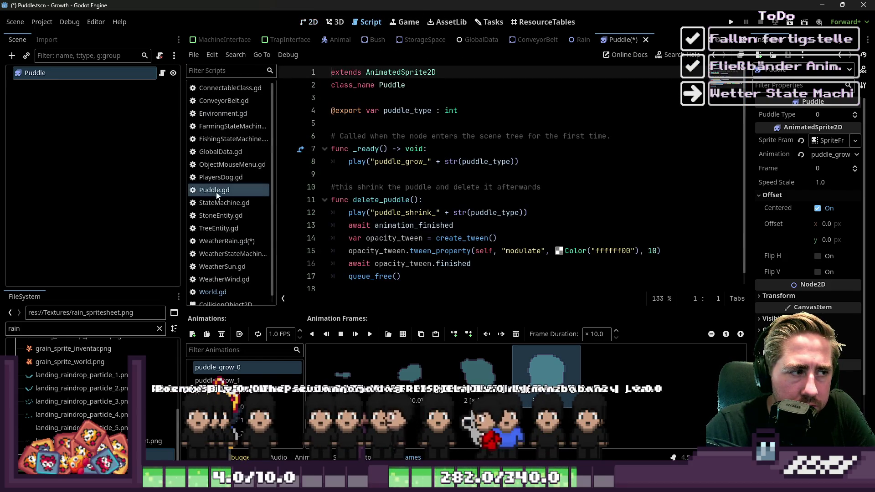
left_click(224, 240)
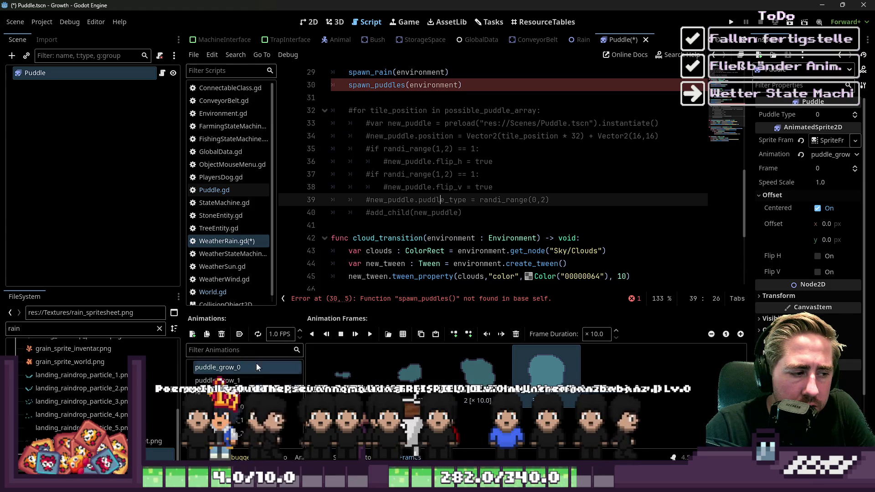
left_click(234, 288)
left_click(236, 279)
left_click(240, 245)
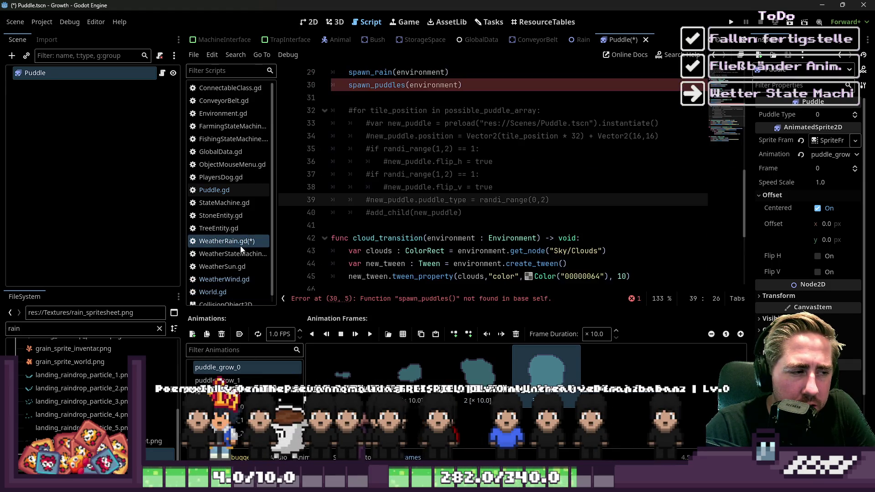
scroll(310, 40, "up", 5)
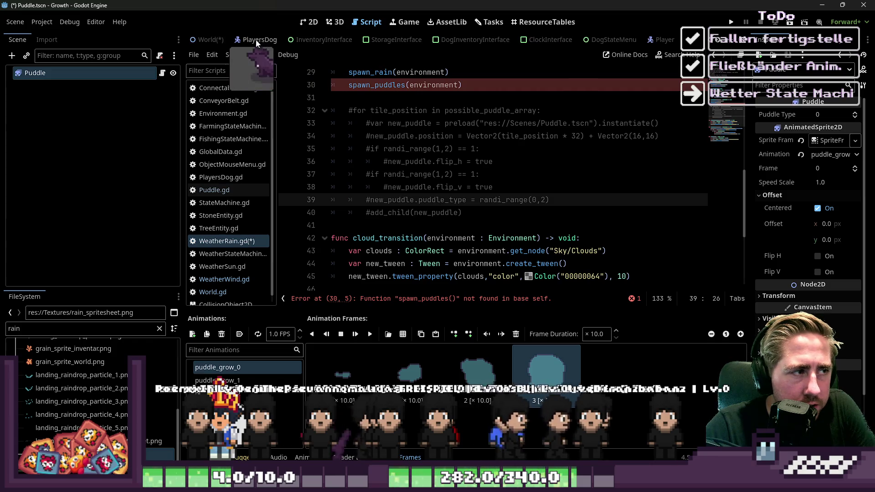
left_click(208, 40)
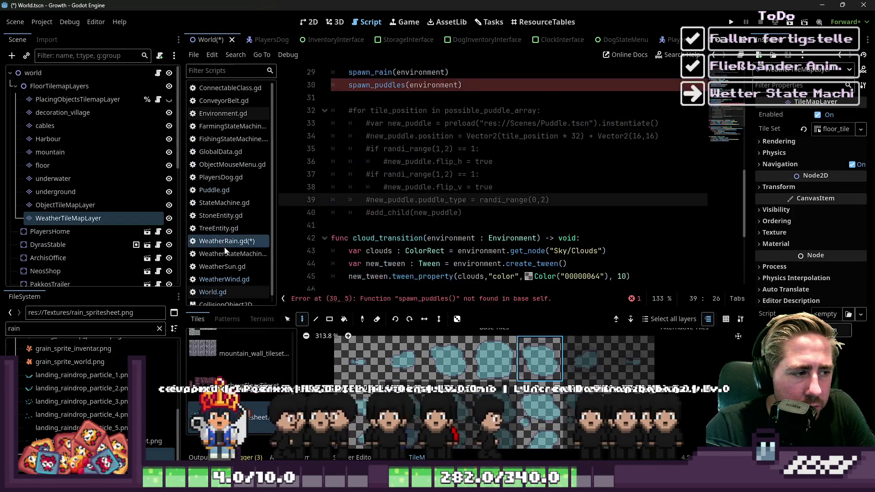
left_click(228, 280)
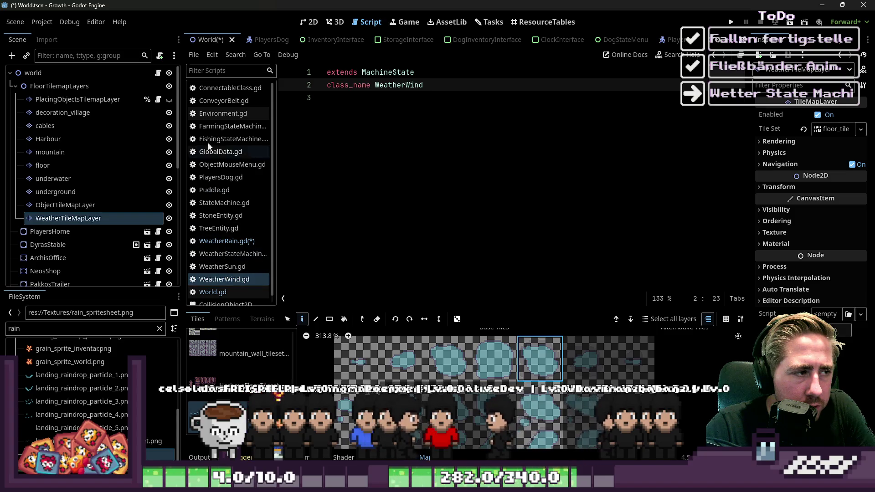
Enlarge the TileMap panel and choose rain_spritesheet.png as the tile source
left_click_drag(67, 206, 73, 224)
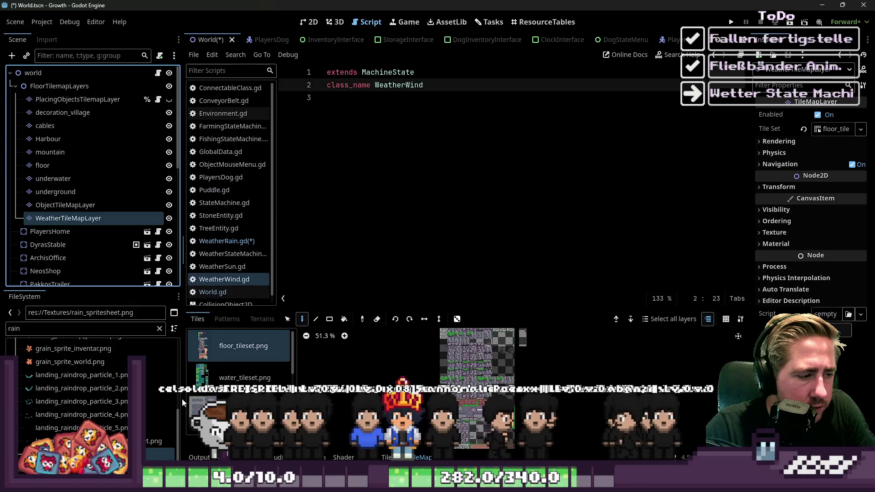
scroll(205, 401, "down", 5)
left_click(237, 416)
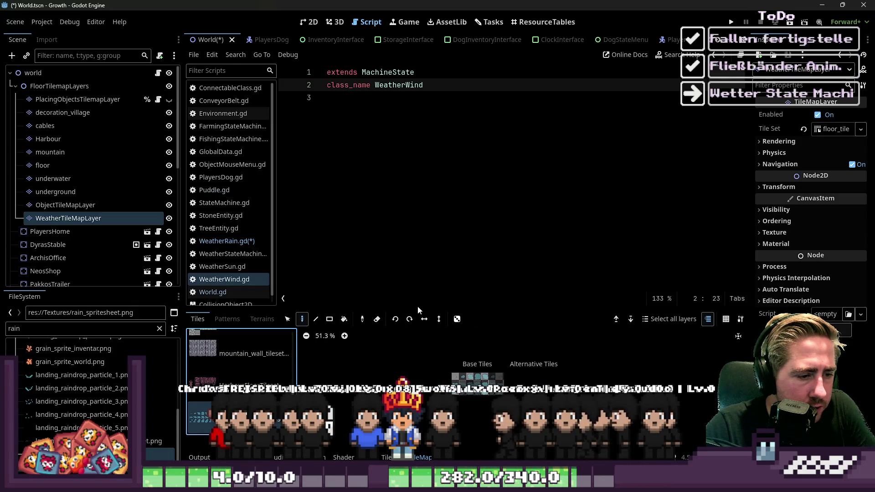
left_click_drag(413, 310, 415, 146)
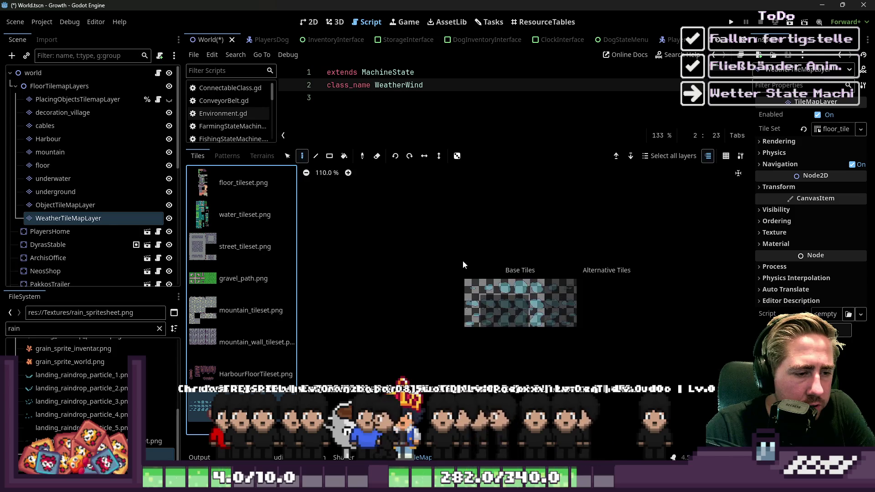
scroll(460, 261, "up", 5)
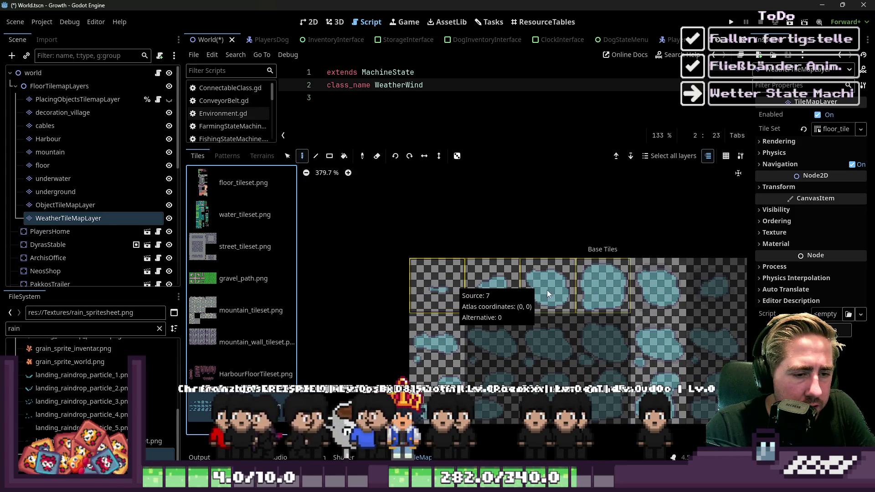
scroll(593, 286, "down", 2)
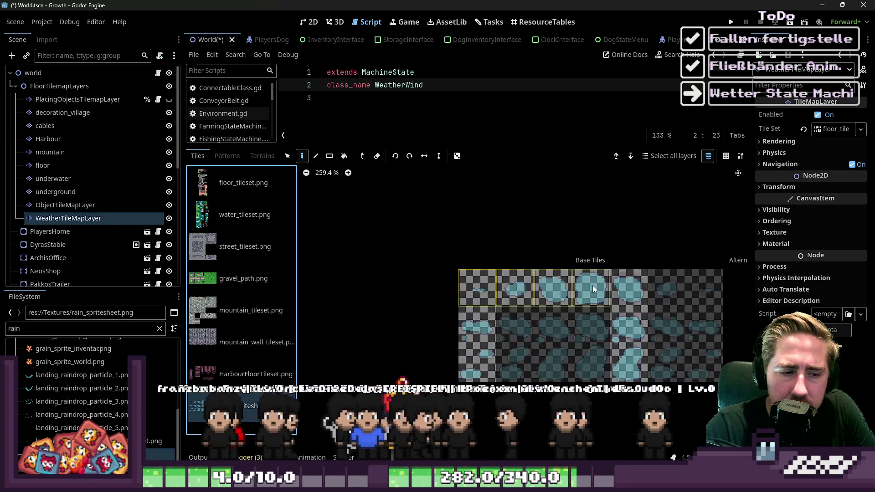
scroll(592, 286, "down", 1)
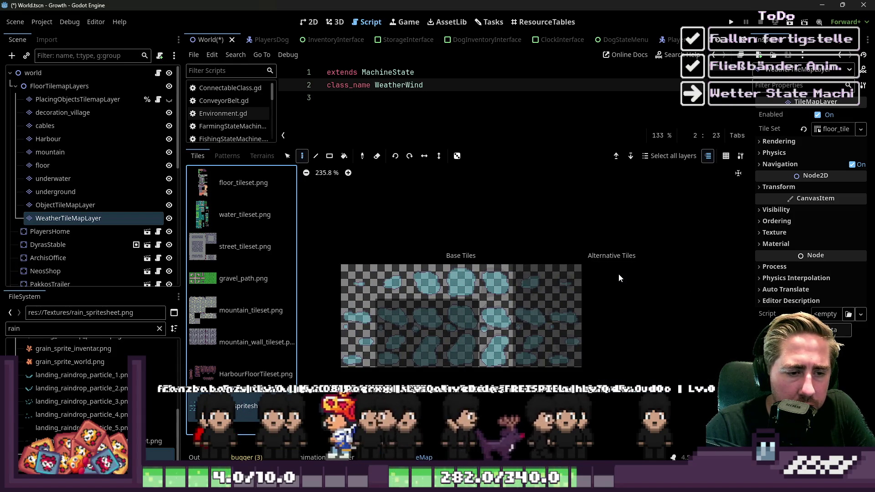
Open the rain atlas in the TileSet editor with Select mode active
left_click_drag(357, 281, 468, 283)
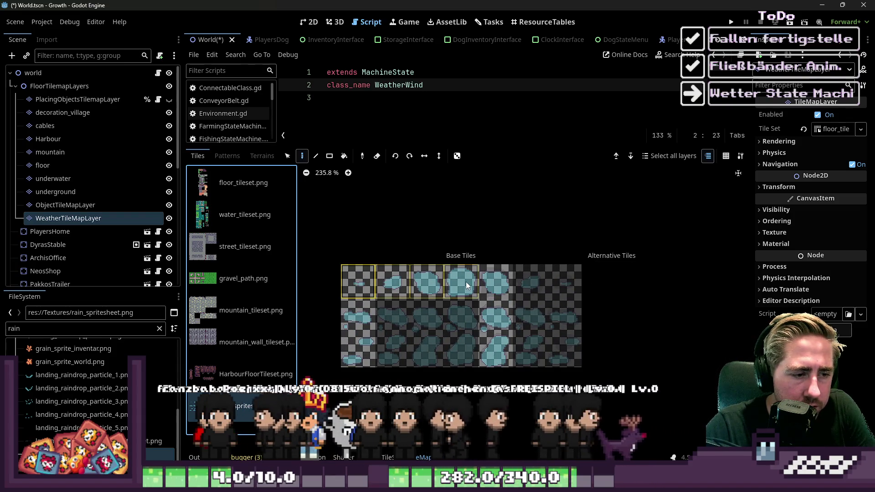
key("Escape")
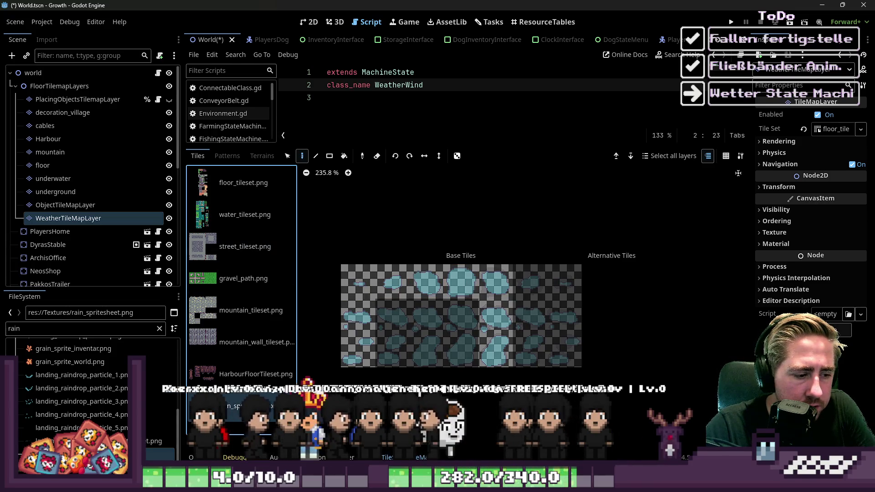
left_click(389, 457)
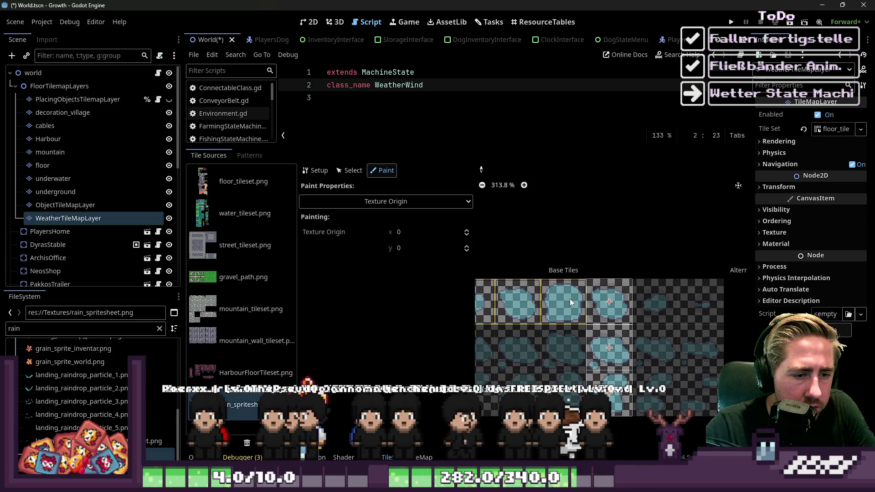
scroll(568, 299, "down", 2)
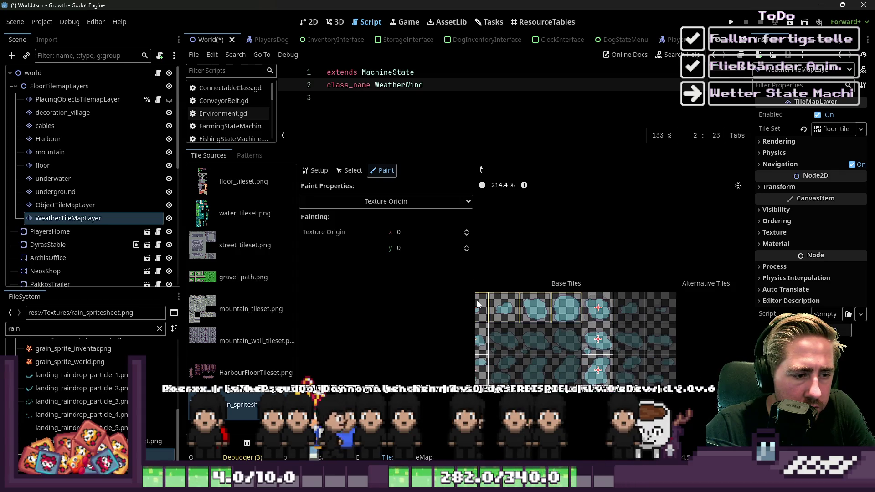
left_click(349, 170)
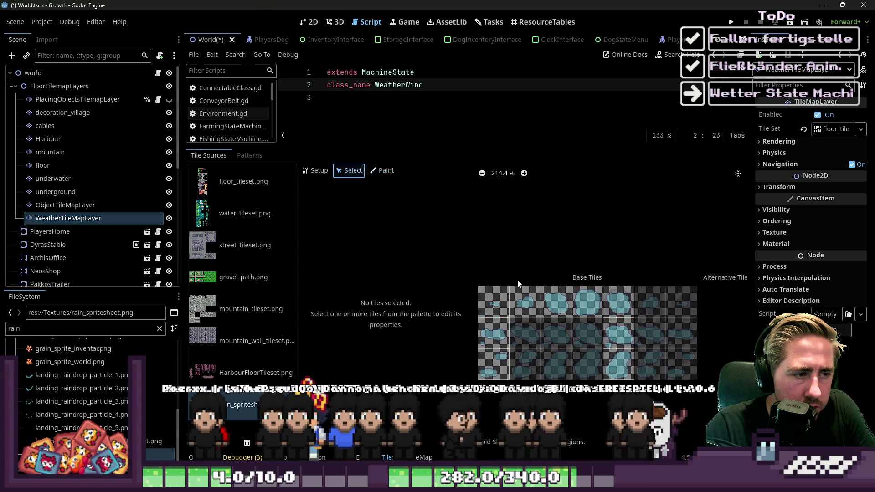
Create alternative tiles from the first puddle tile (0,0) and delete the extra one
left_click(560, 299)
right_click(582, 300)
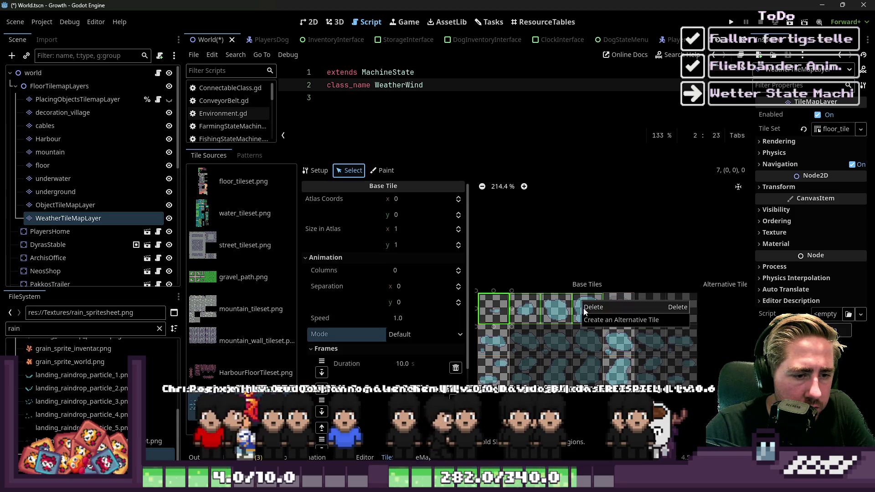
left_click(587, 320)
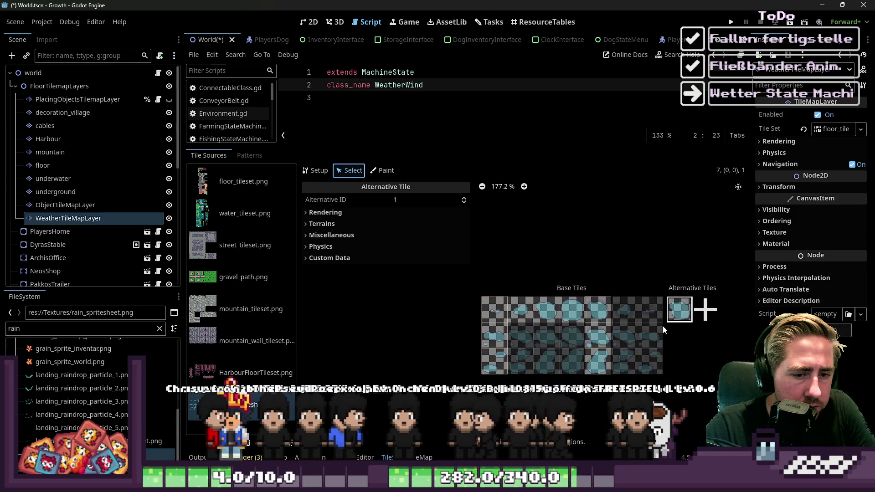
scroll(651, 327, "up", 1)
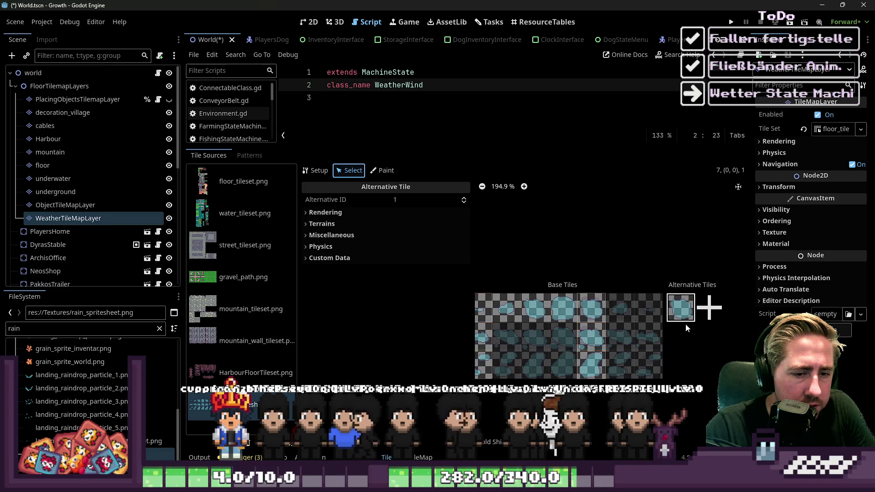
left_click(483, 307)
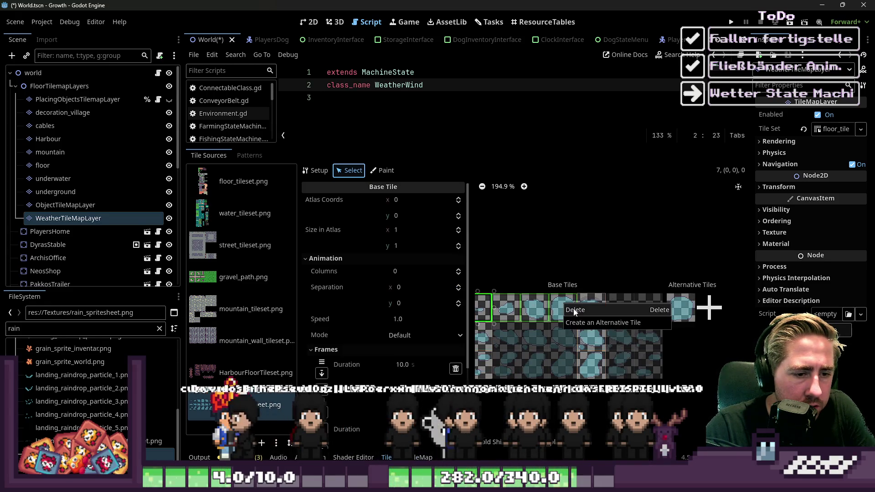
right_click(565, 304)
left_click(578, 322)
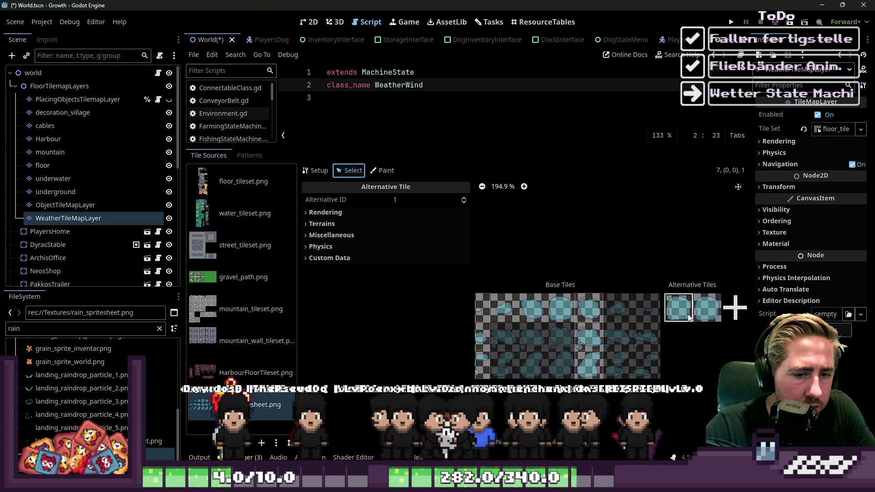
left_click(700, 312)
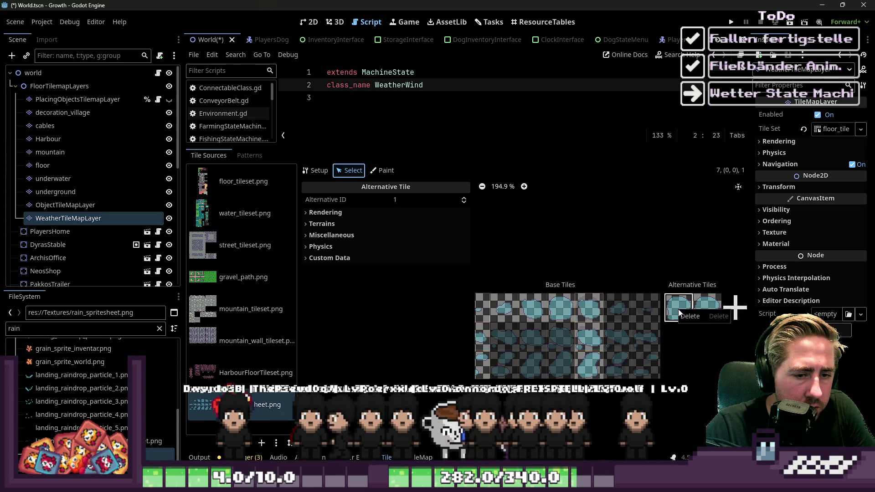
key("Delete")
left_click(678, 307)
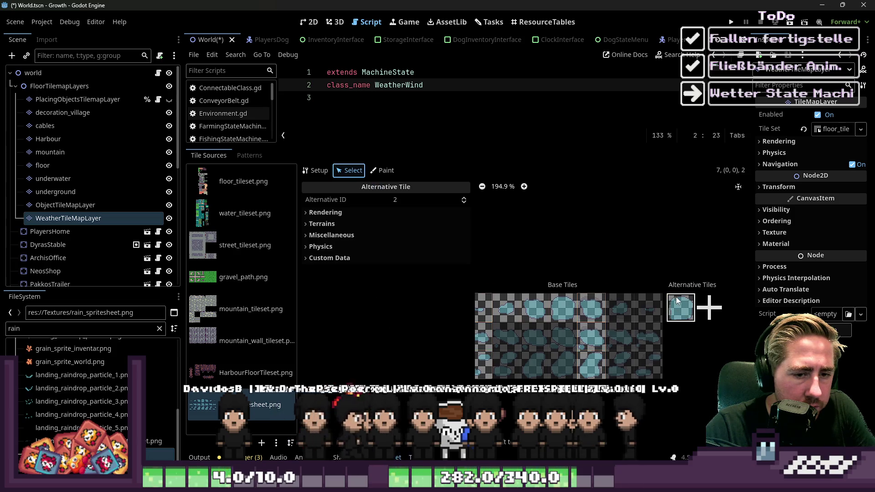
Add another alternative to base tile (0,0), delete alternative 3, and reselect alternative 2
scroll(578, 255, "down", 2)
right_click(502, 293)
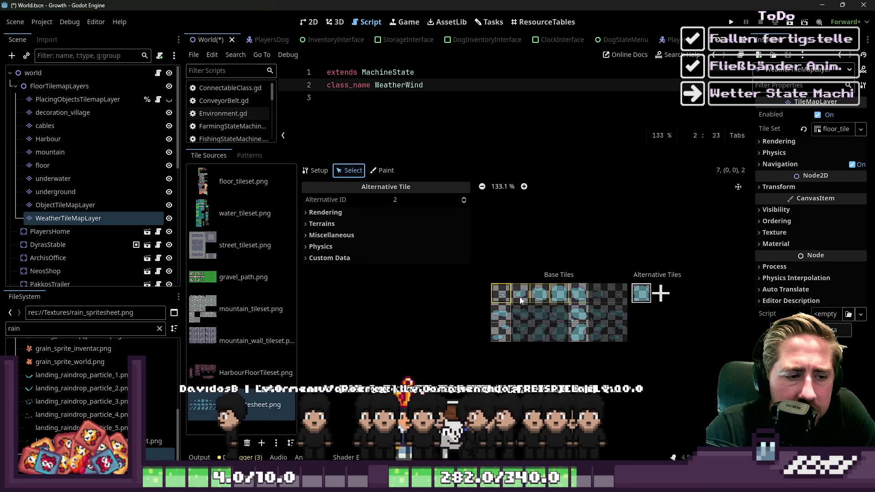
left_click(533, 310)
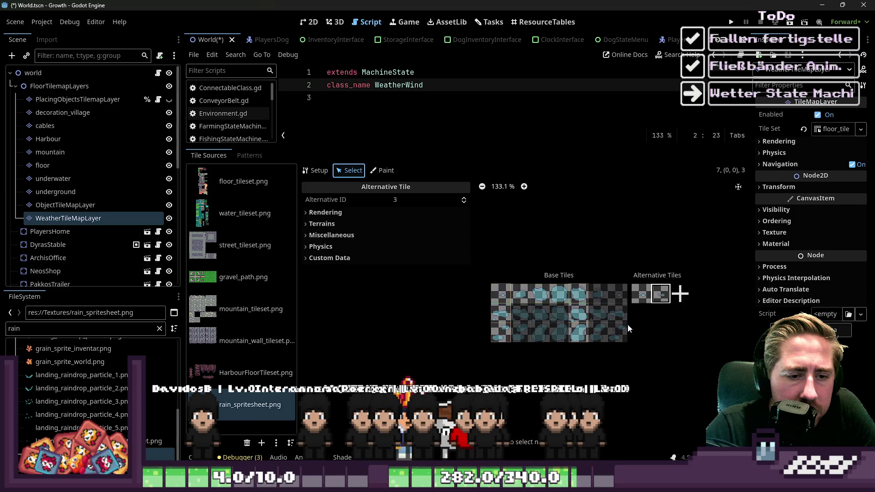
scroll(664, 304, "up", 3)
right_click(668, 297)
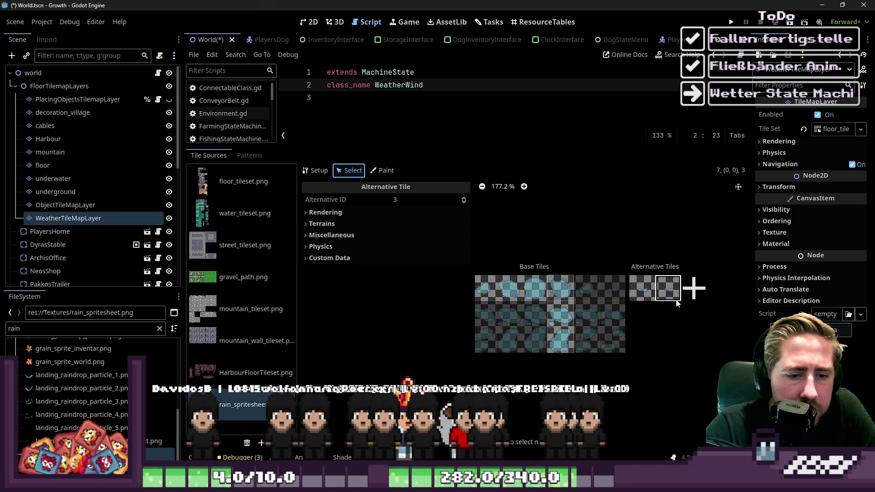
left_click(678, 304)
left_click(648, 280)
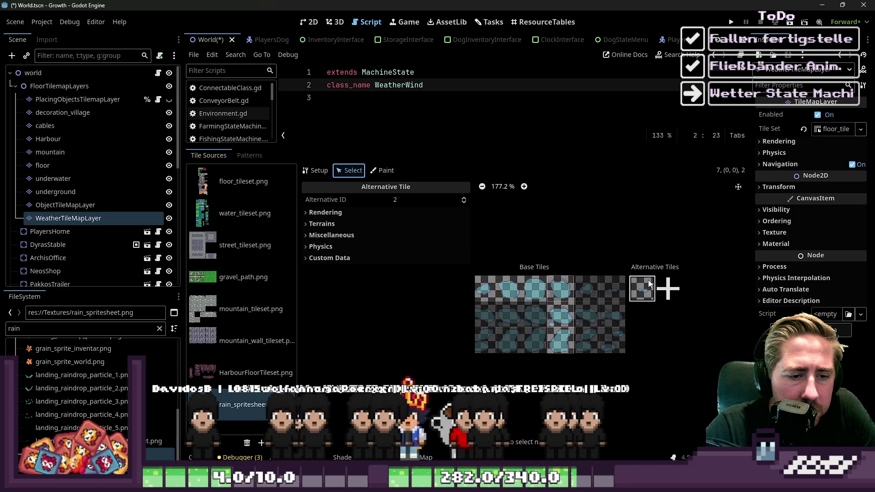
Inspect the remaining alternative tile's Alternative ID field, showing 2
left_click(402, 204)
scroll(706, 308, "down", 2)
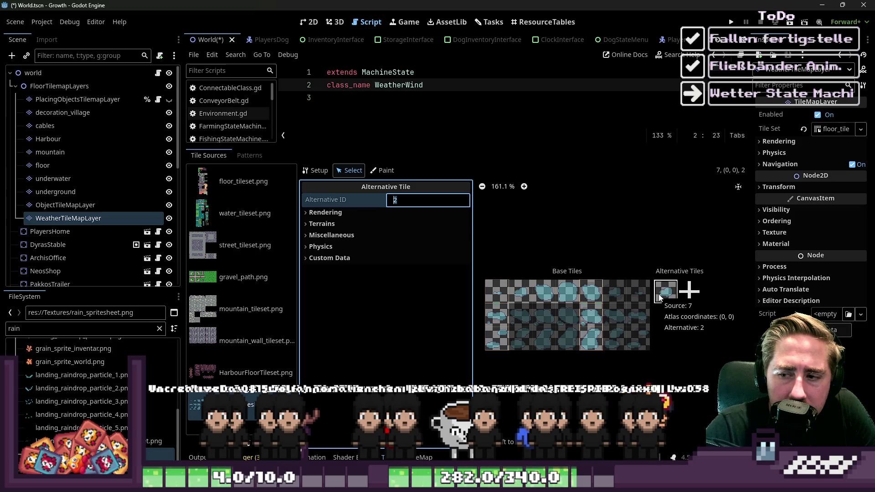
scroll(659, 294, "down", 1)
scroll(592, 294, "up", 3)
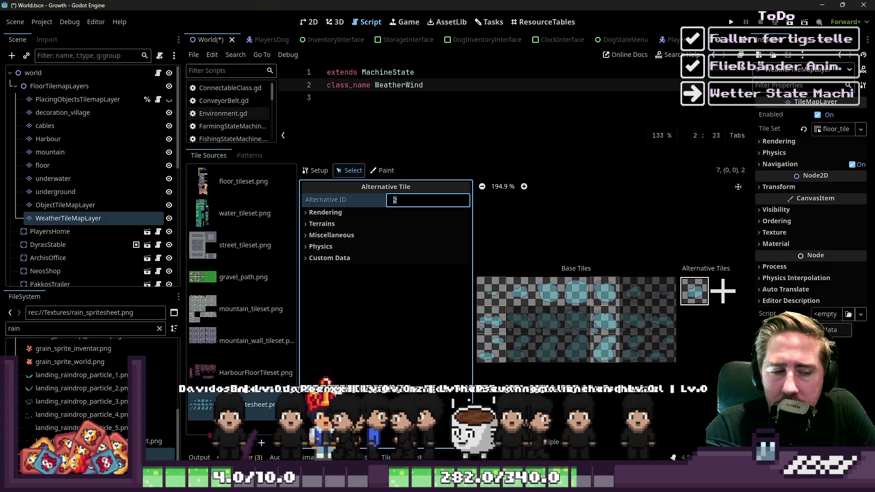
scroll(610, 328, "down", 3)
scroll(593, 310, "up", 1)
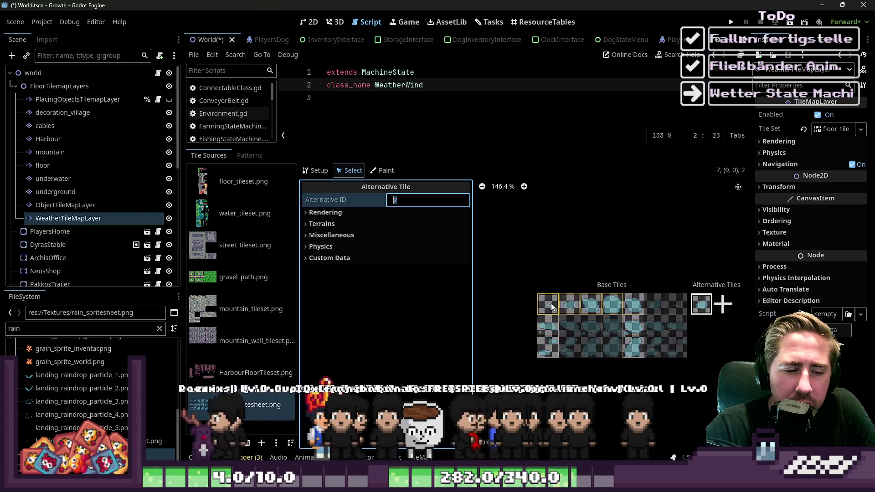
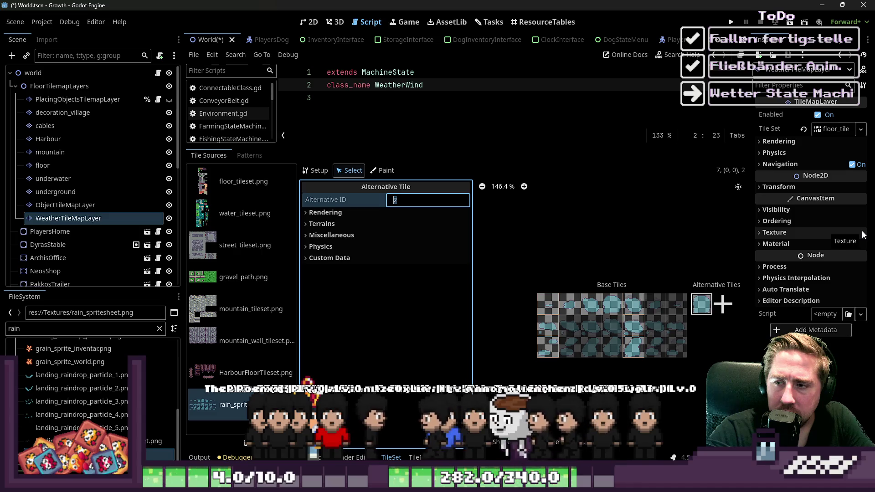
Shrink the tileset panel, return to the World scene's 2D view, and run the game
scroll(599, 248, "down", 2)
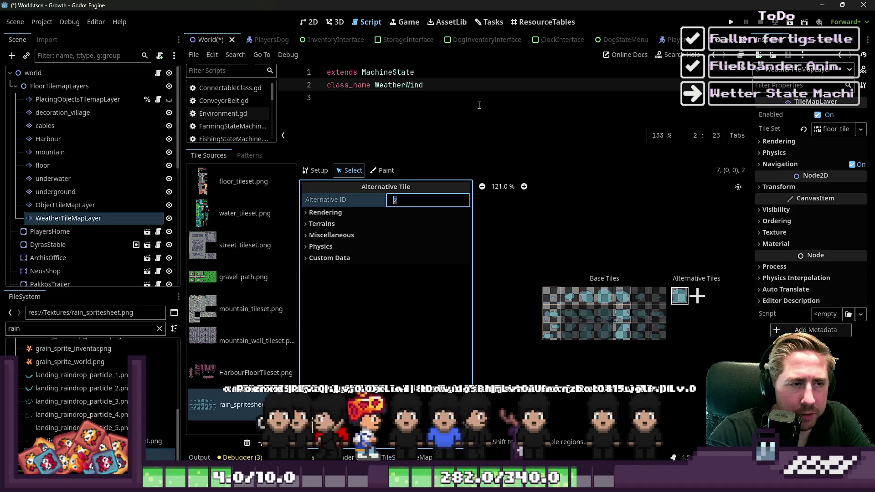
left_click_drag(479, 146, 474, 355)
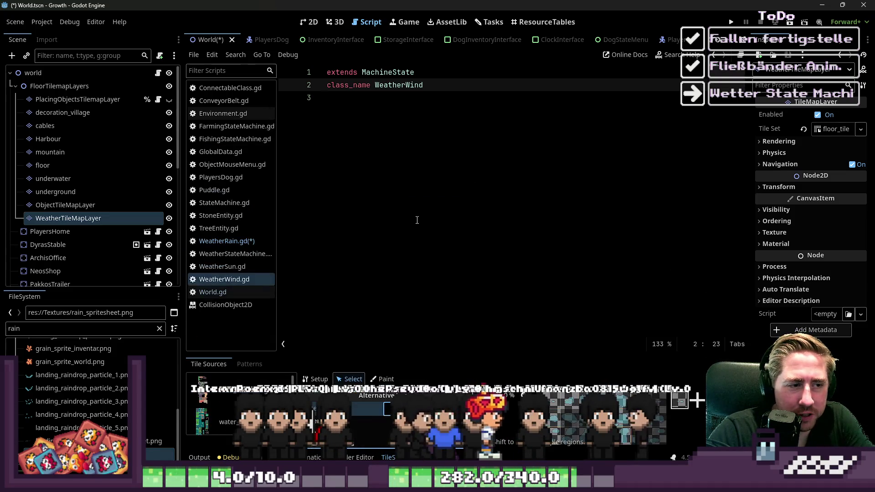
left_click(311, 21)
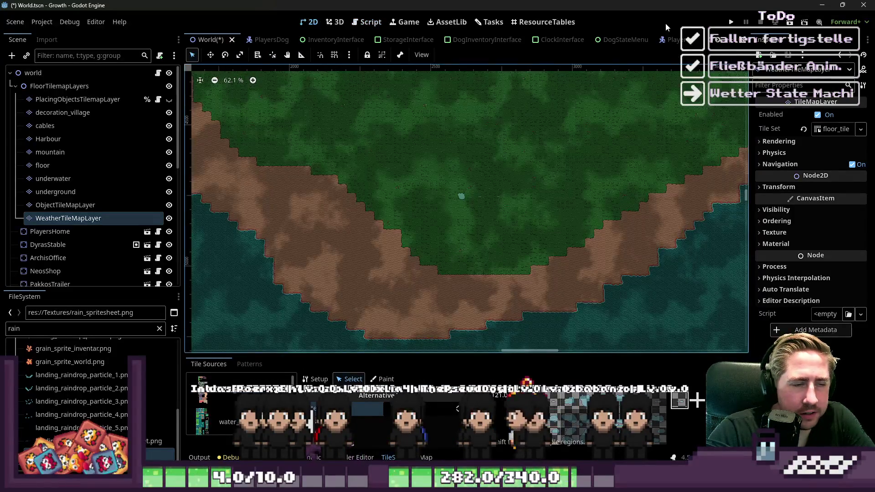
left_click(732, 21)
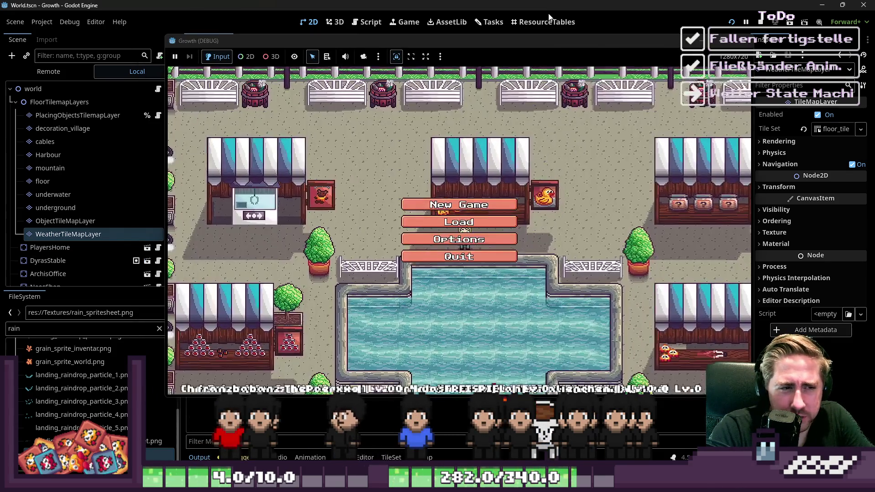
Delete all the saved game slots from the Load screen and return to the main menu
left_click(459, 222)
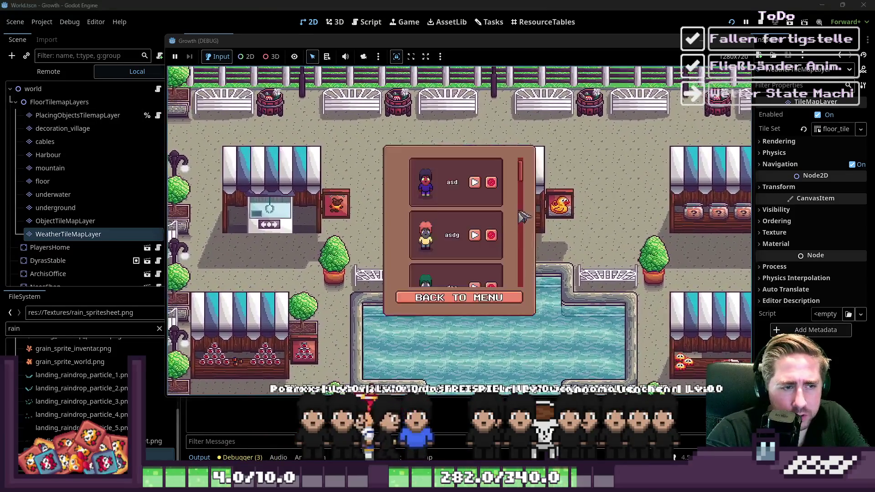
left_click(492, 181)
left_click(492, 181)
left_click(492, 182)
left_click(492, 181)
left_click(493, 182)
left_click(492, 182)
Start a new game with a character named 'ew'
left_click(459, 297)
left_click(479, 203)
type("ew")
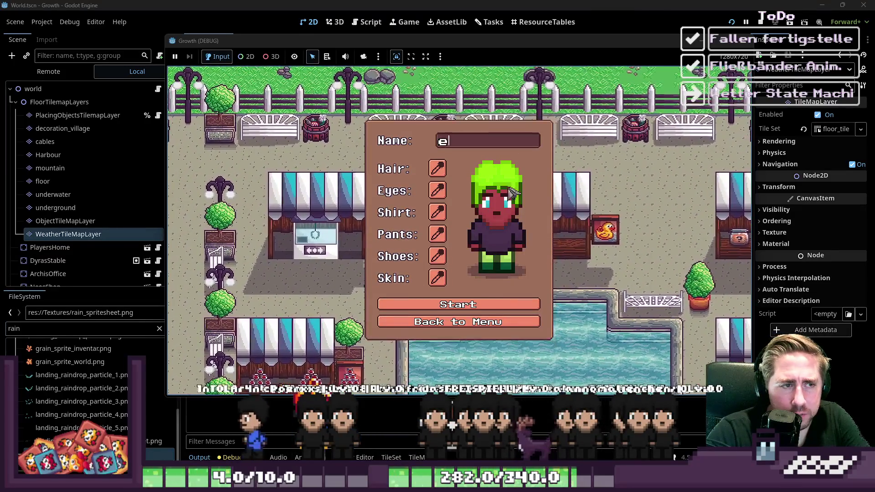
key("Return")
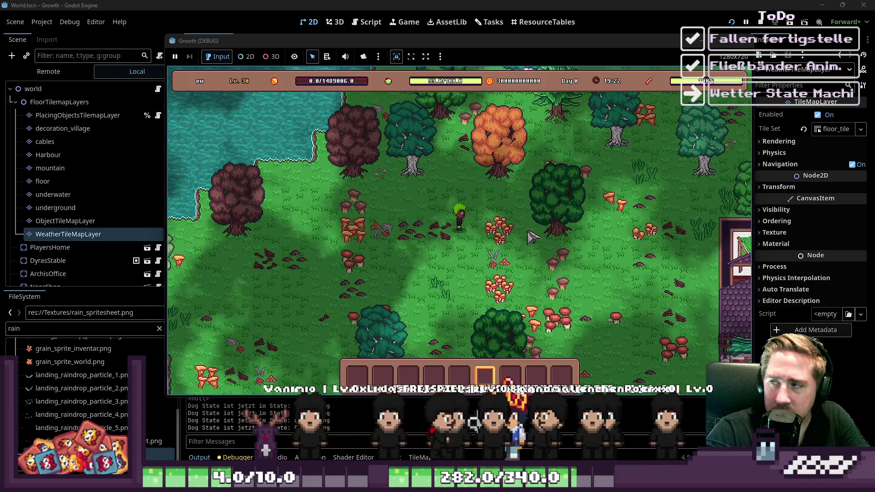
Walk the character through the forest and up behind the orange tree
key("w+d")
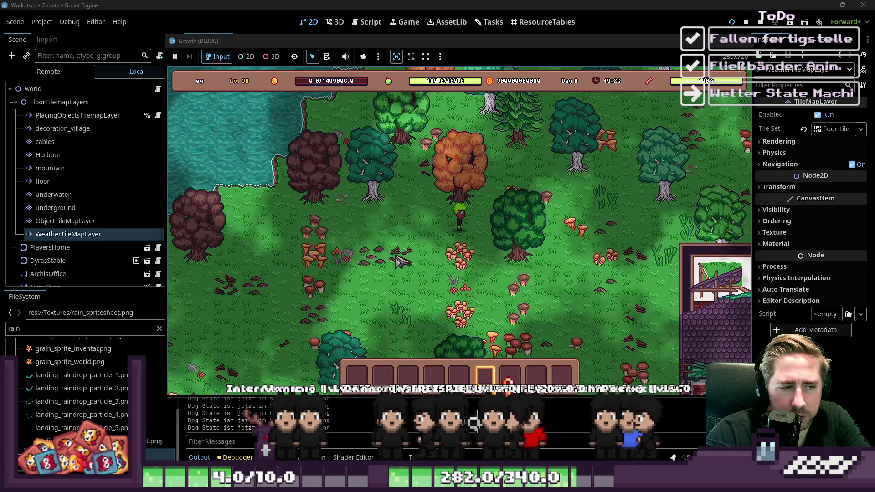
key("a+s")
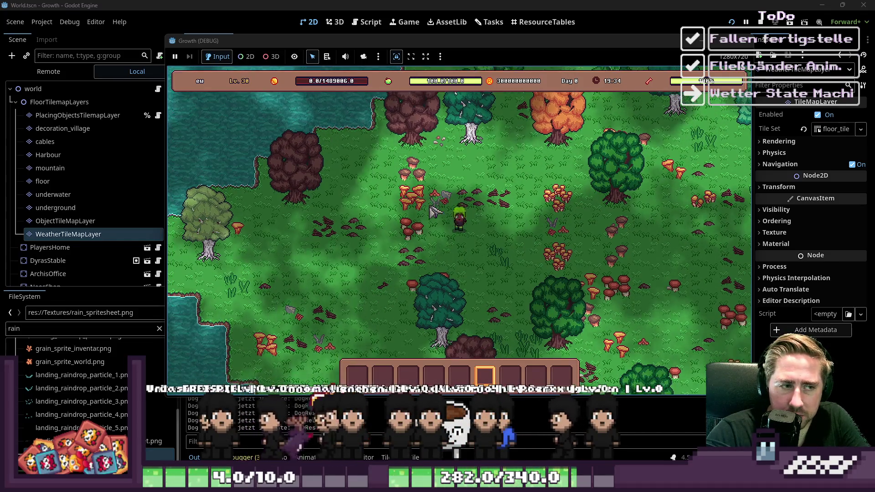
key("d")
key("w")
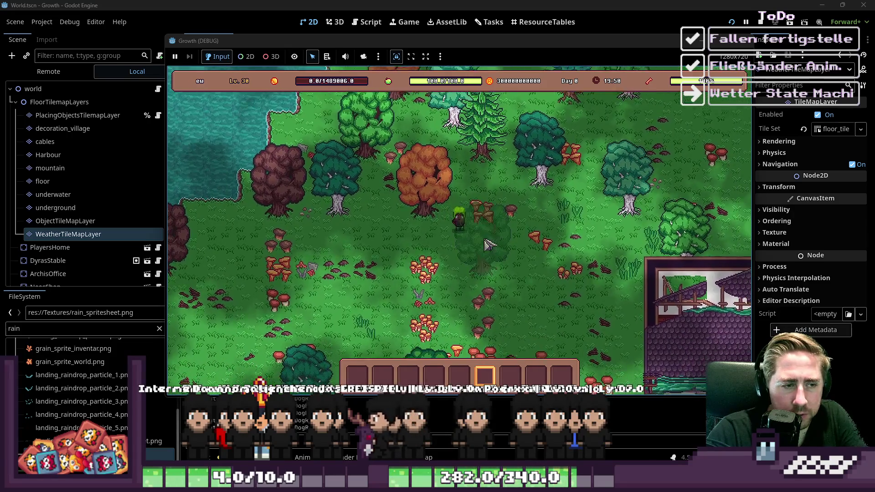
key("w+a")
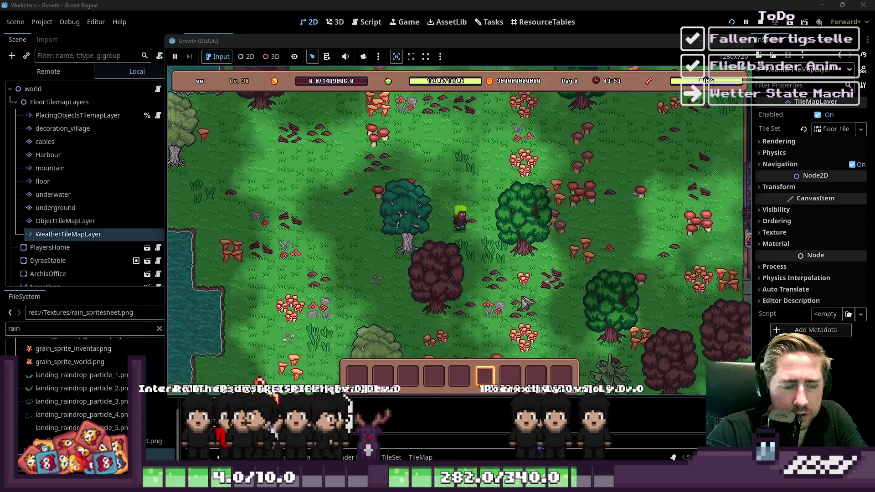
Equip the axe from the inventory and chop down a nearby tree
key("i")
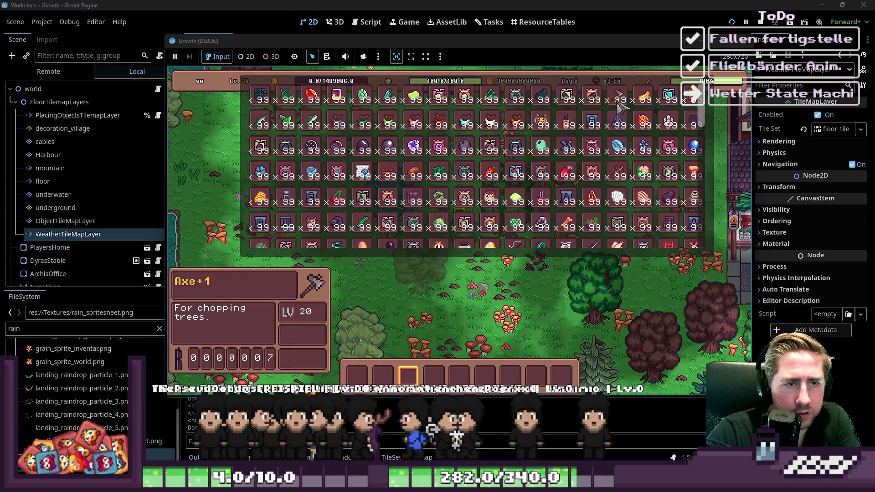
key("i")
left_click(442, 375)
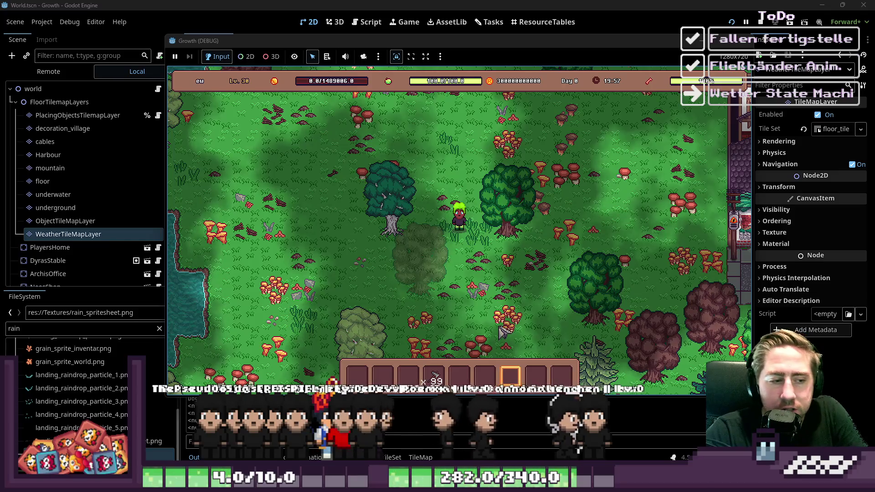
key("d")
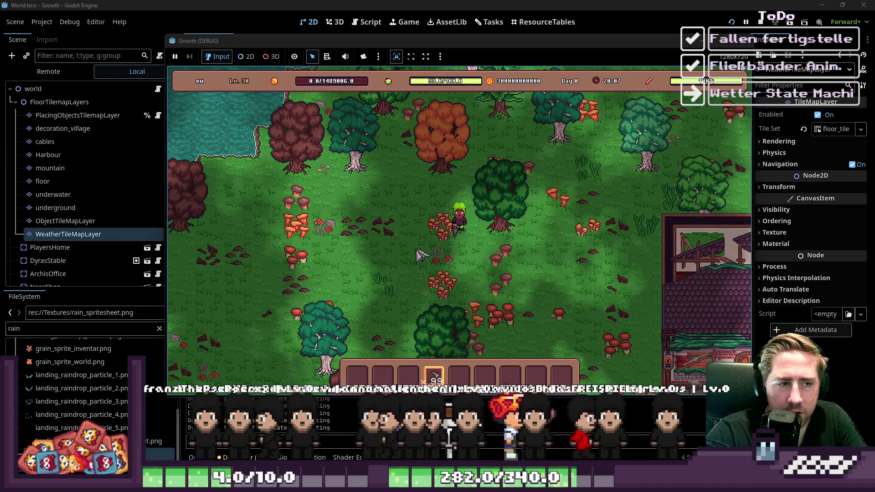
key("a")
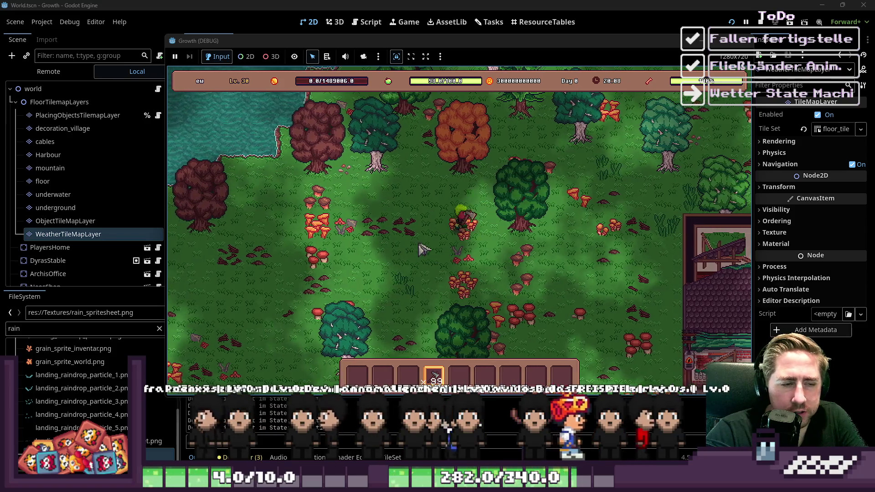
key("d")
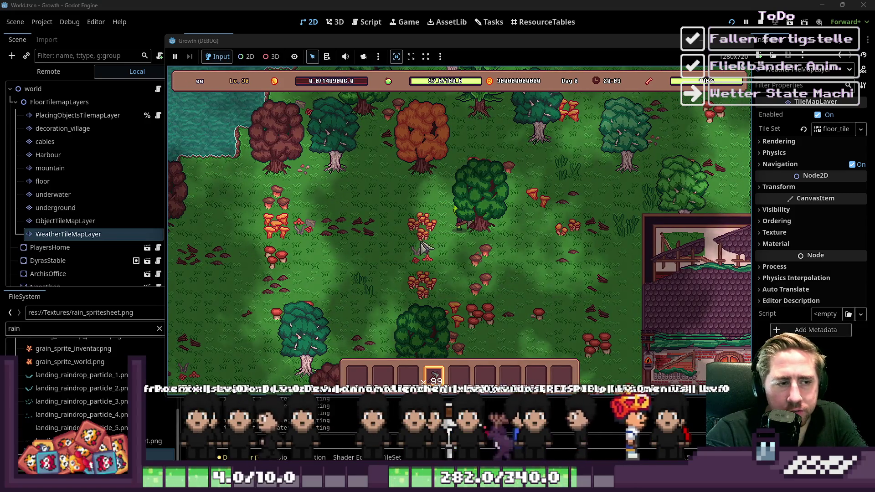
key("d")
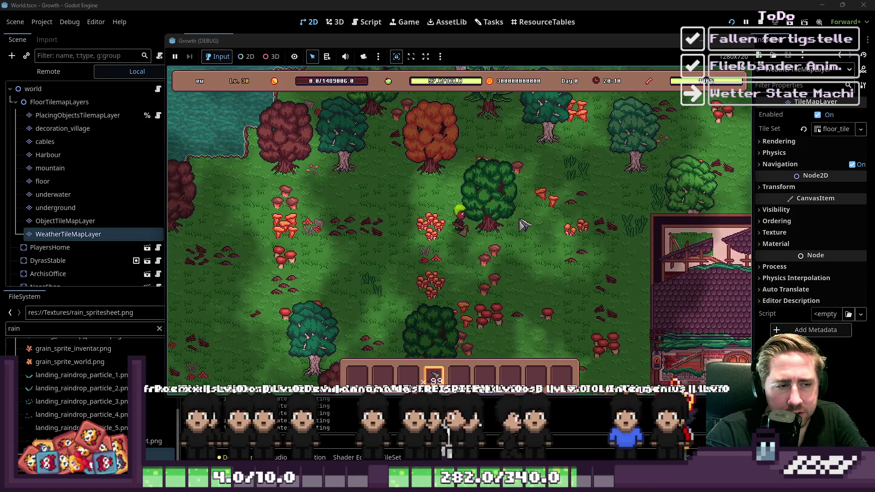
left_click(547, 216)
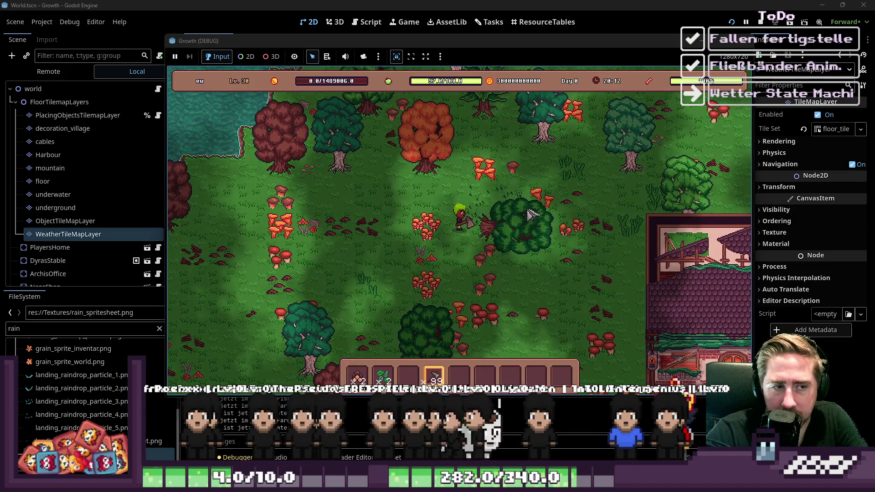
Walk left through the forest, chopping down three trees including a red one
key("w")
key("d")
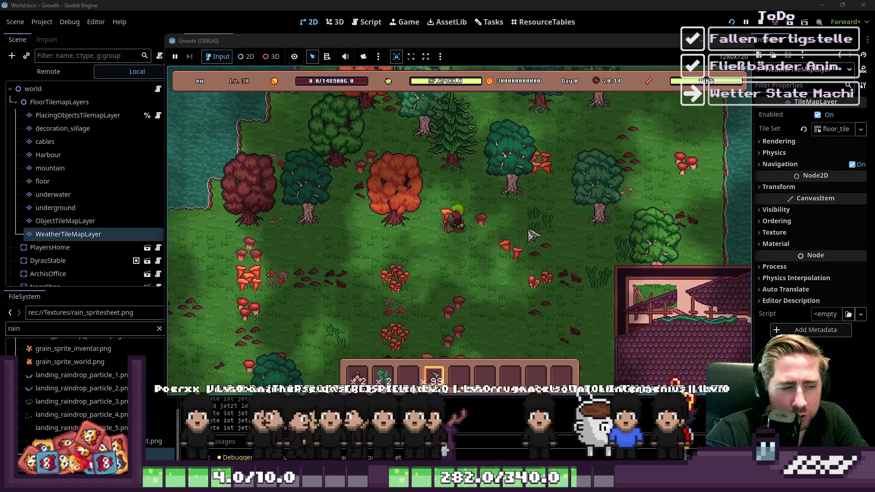
key("a")
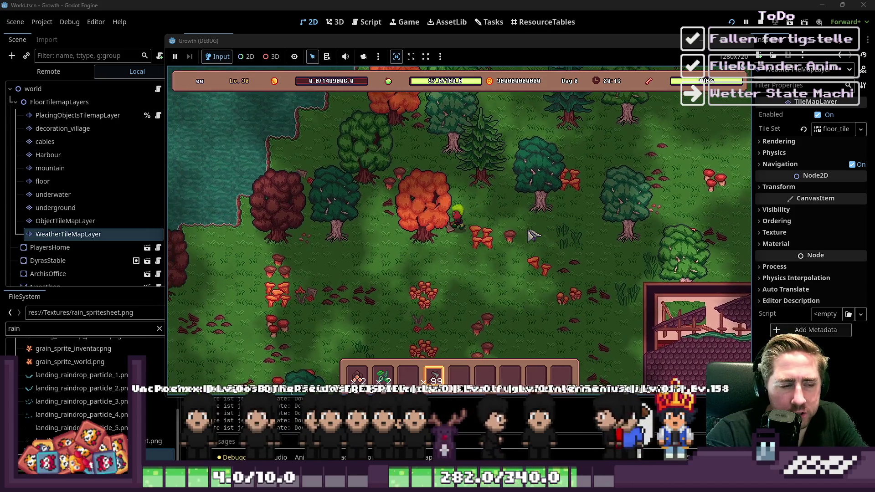
key("a")
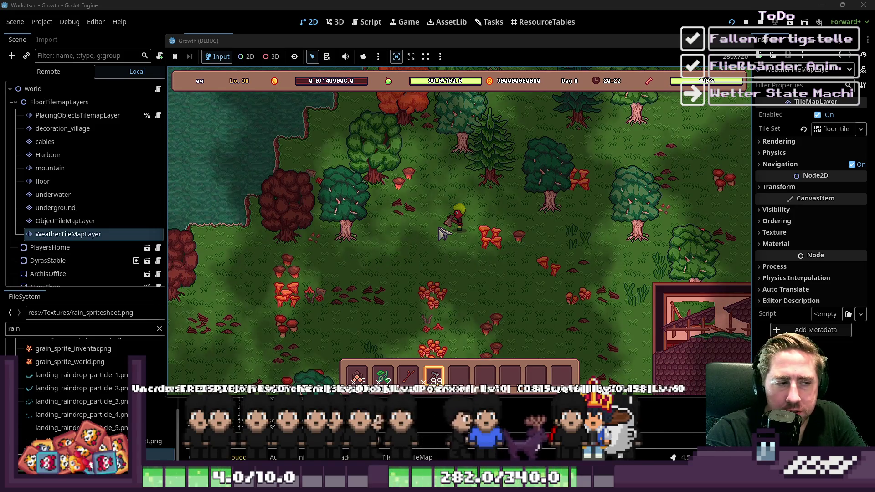
key("a")
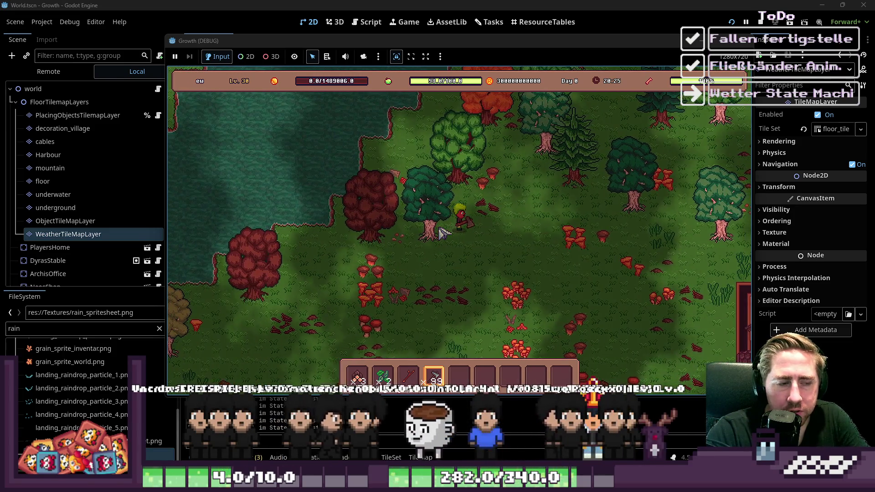
key("w")
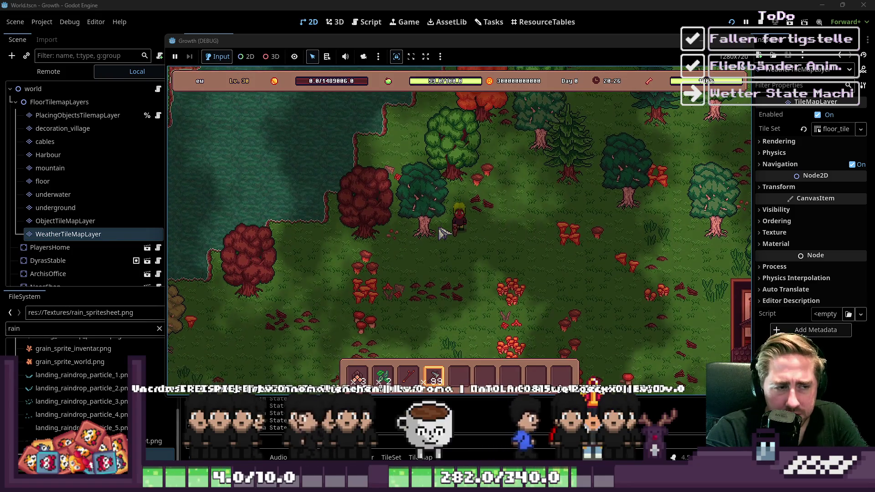
left_click(441, 234)
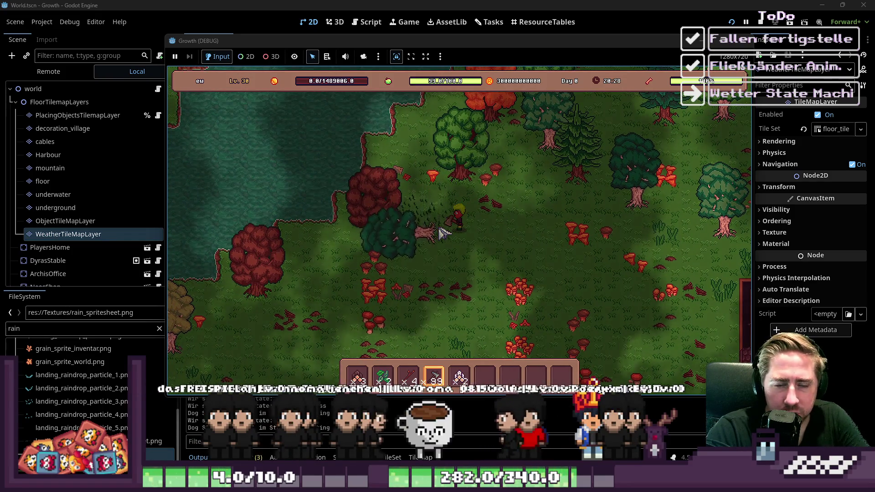
key("a")
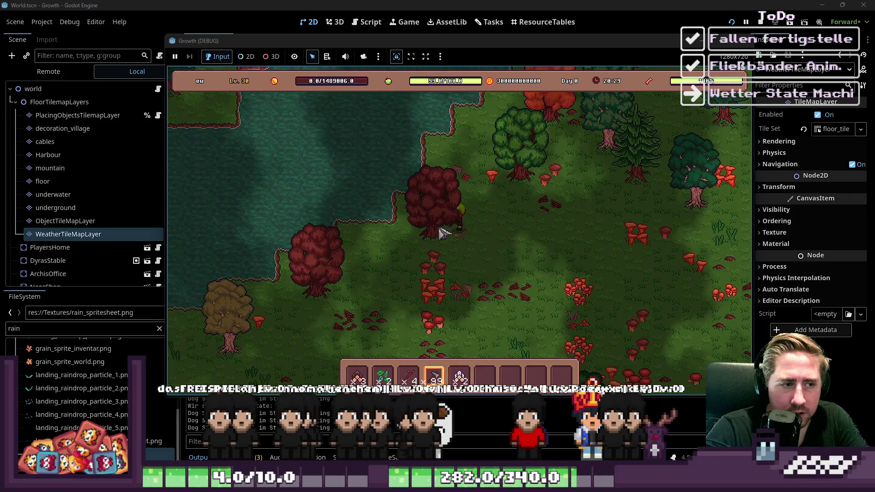
left_click(441, 233)
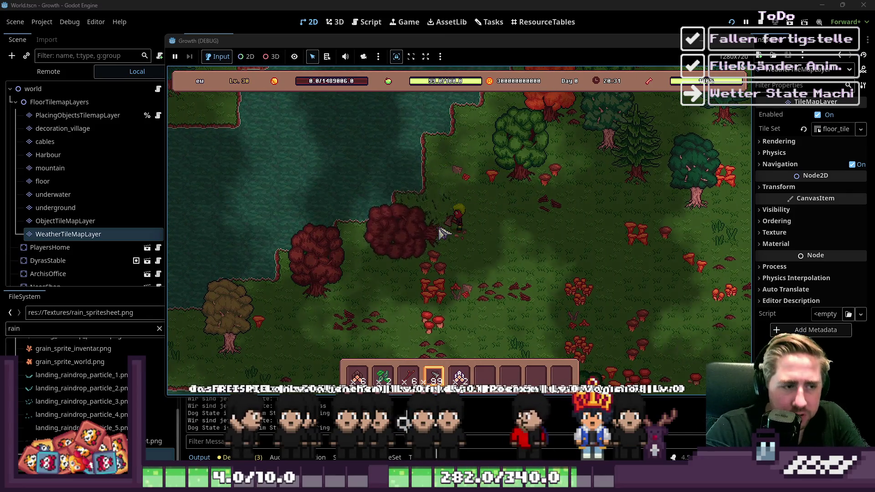
key("w")
key("w")
key("d")
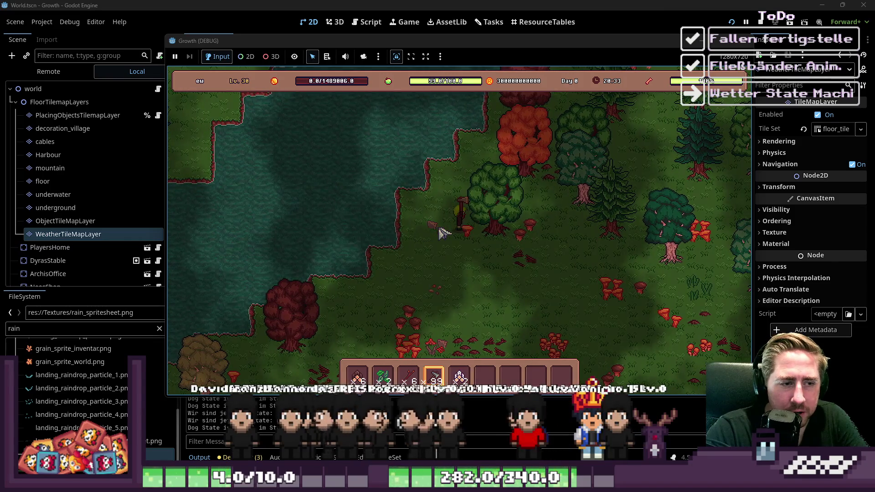
left_click(442, 233)
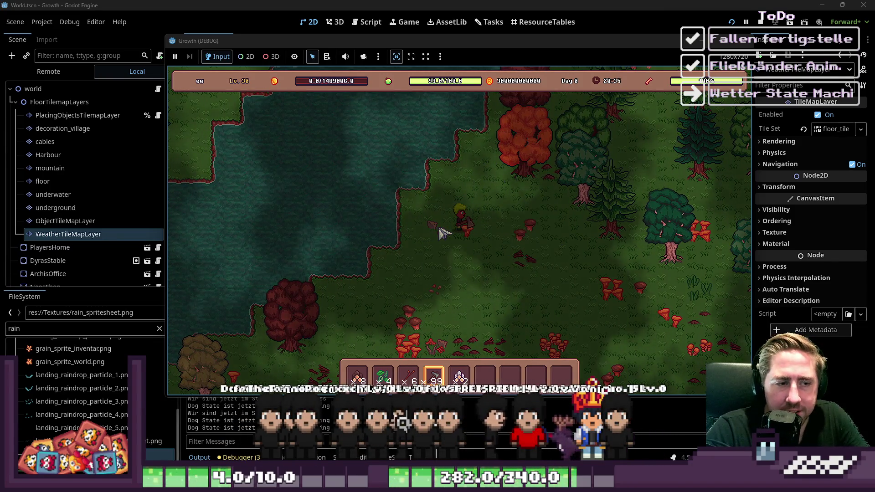
Walk the player up and right through the forest toward the river
key("w")
key("d")
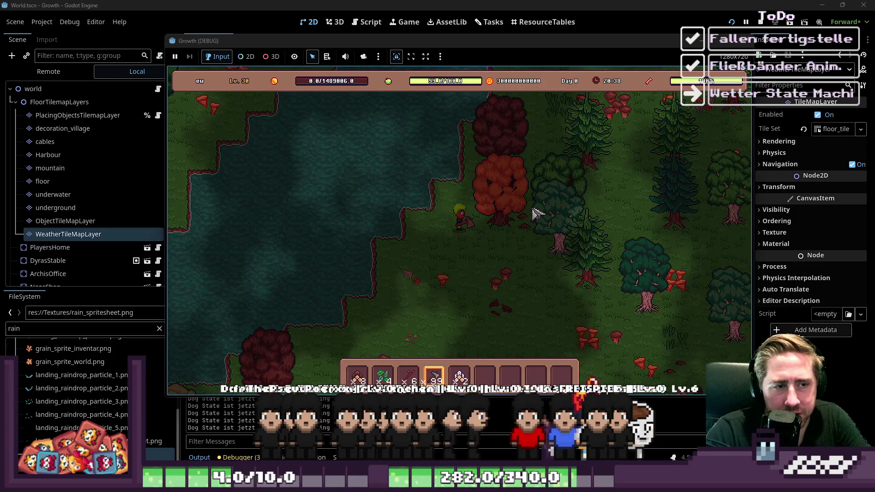
key("d")
key("s")
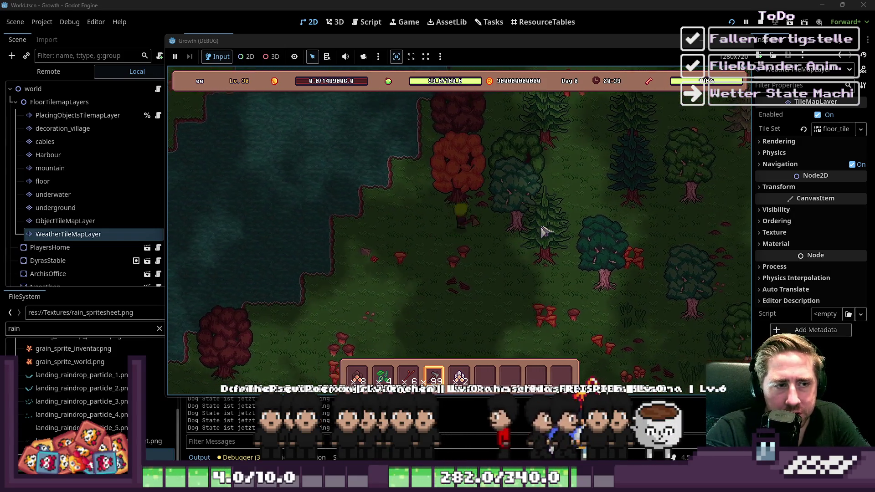
key("w")
key("d")
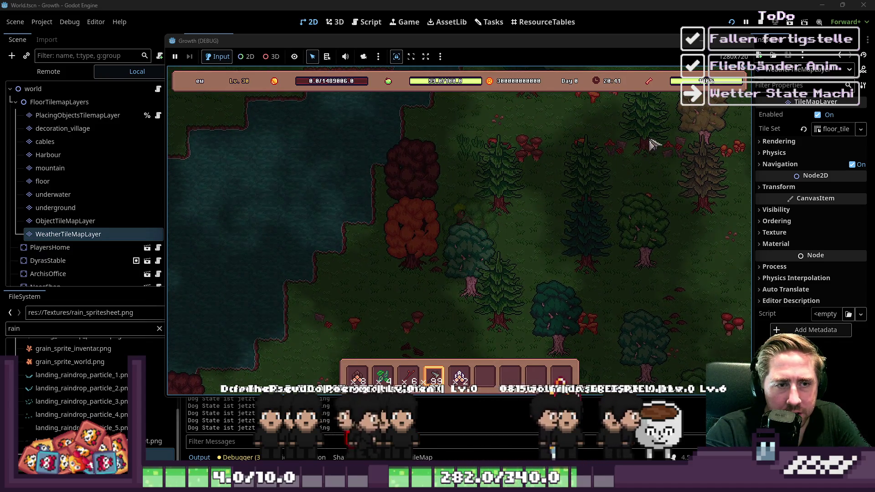
key("w")
key("d")
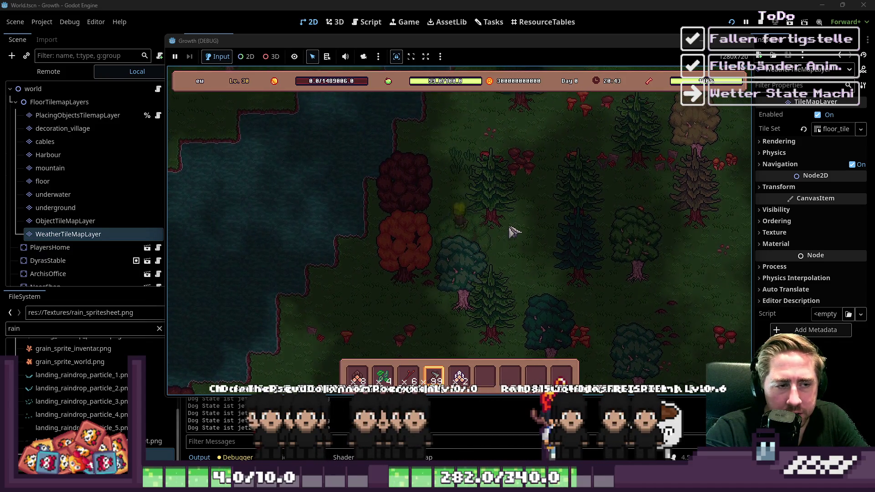
key("w")
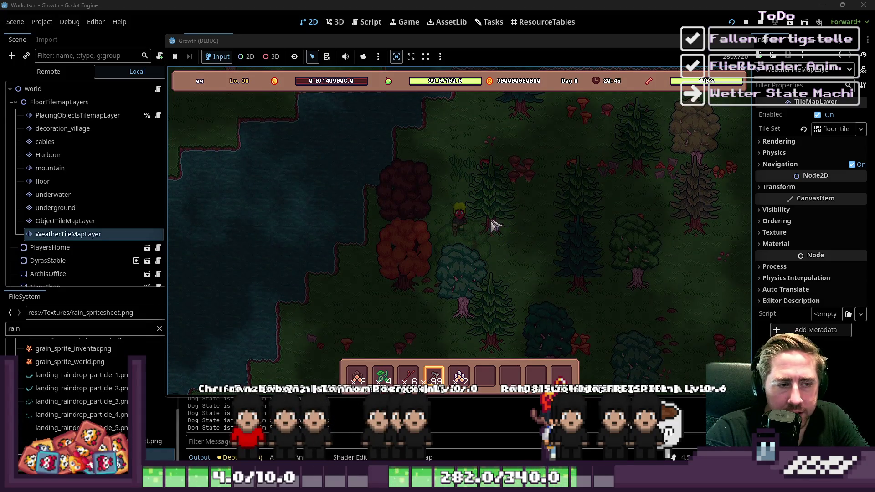
key("w")
key("d")
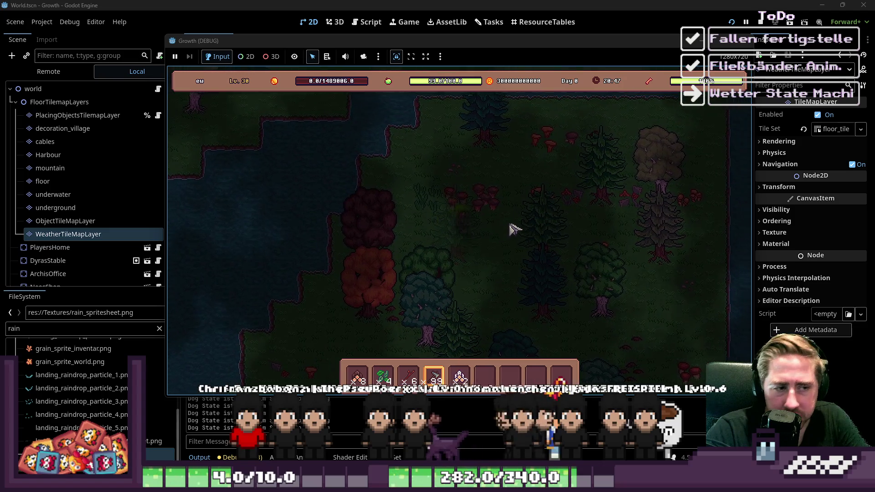
key("s")
key("d")
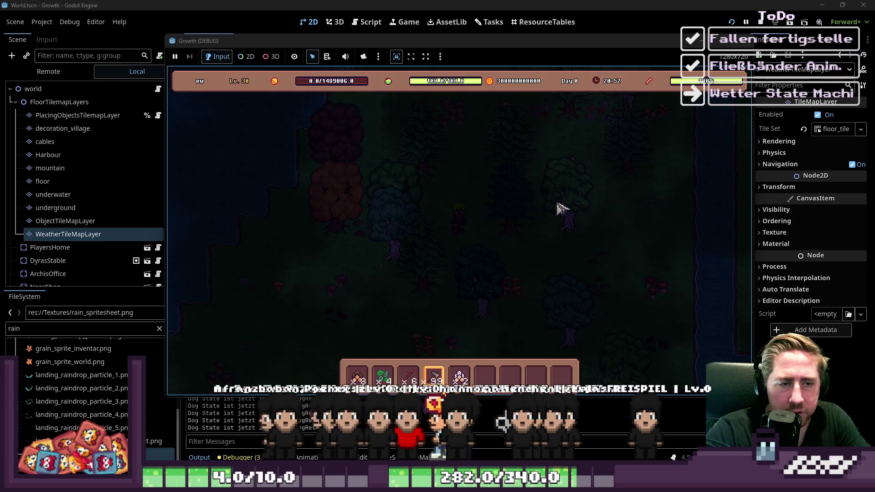
Walk the player around the night map, picking up several new items
key("w")
key("a")
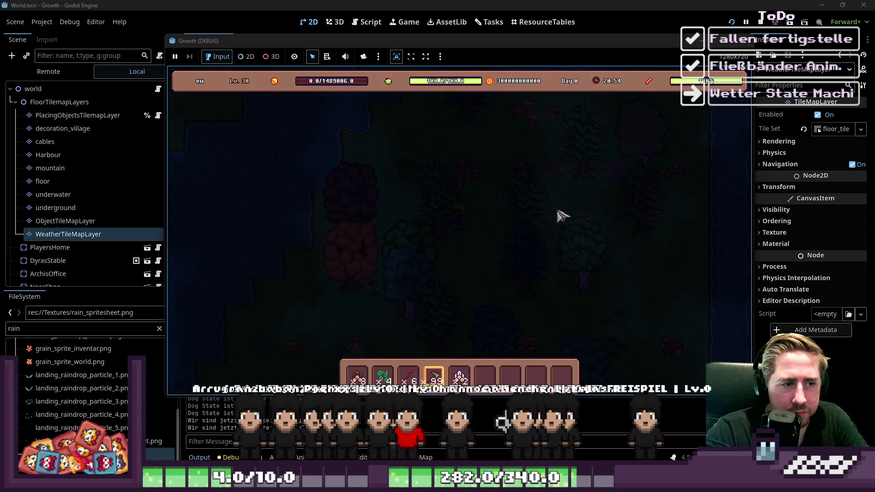
key("d")
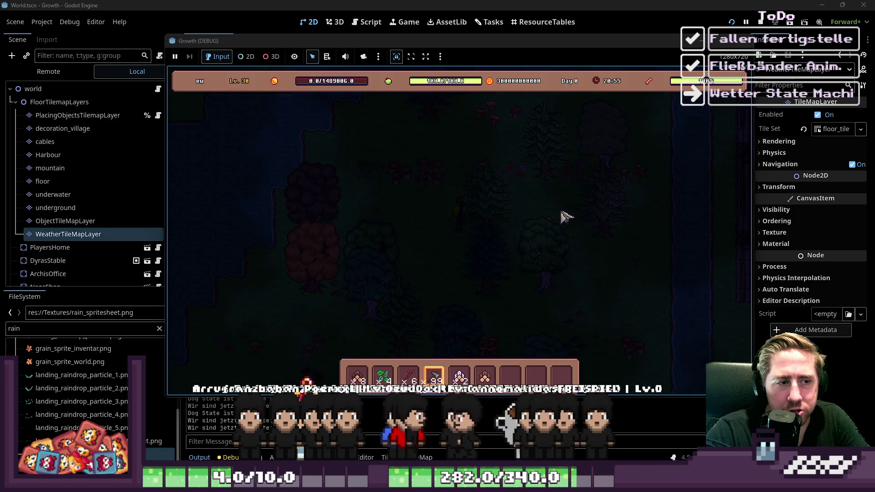
key("w")
key("d")
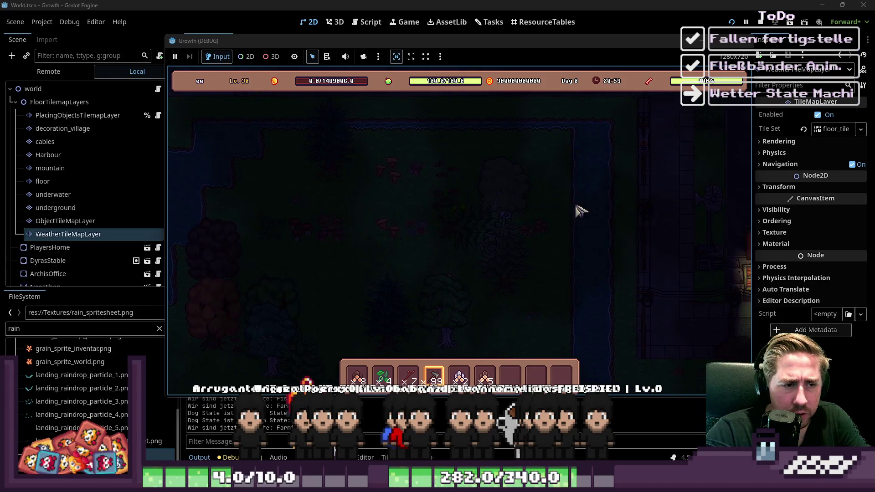
key("d")
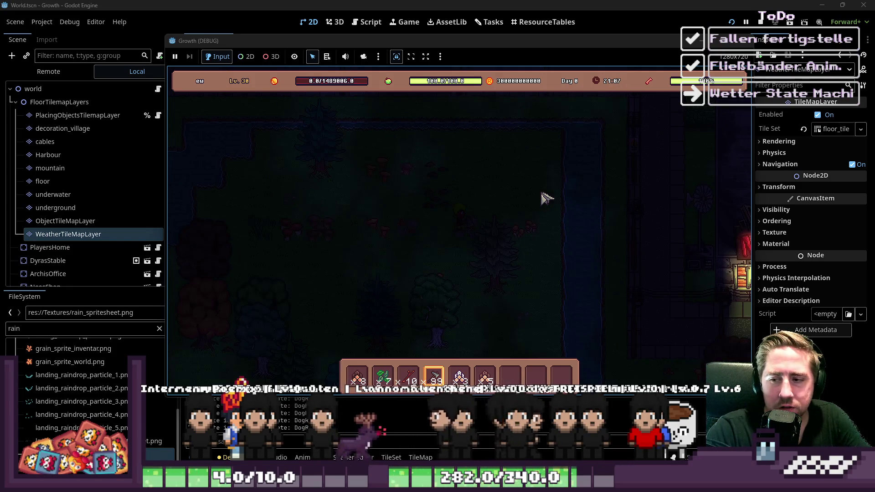
Switch the hotbar to slot 7 and walk the player down and left across the map
key("w")
key("a")
key("a")
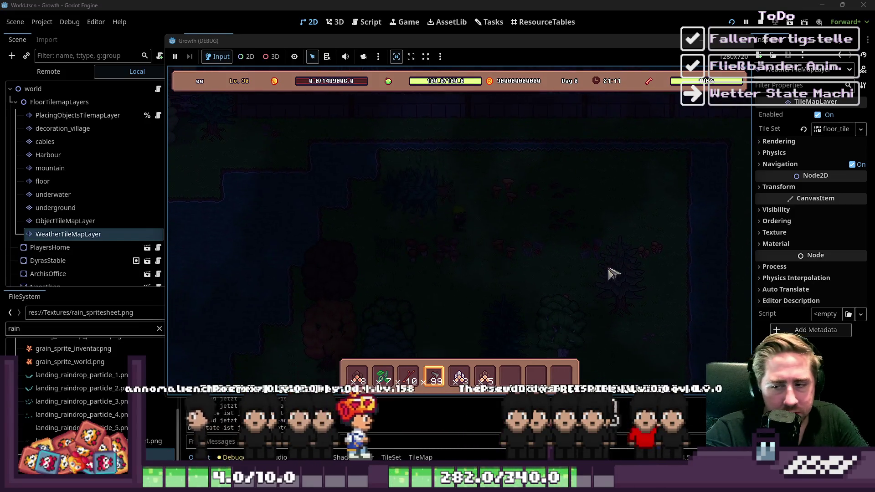
key("s")
key("7")
key("s")
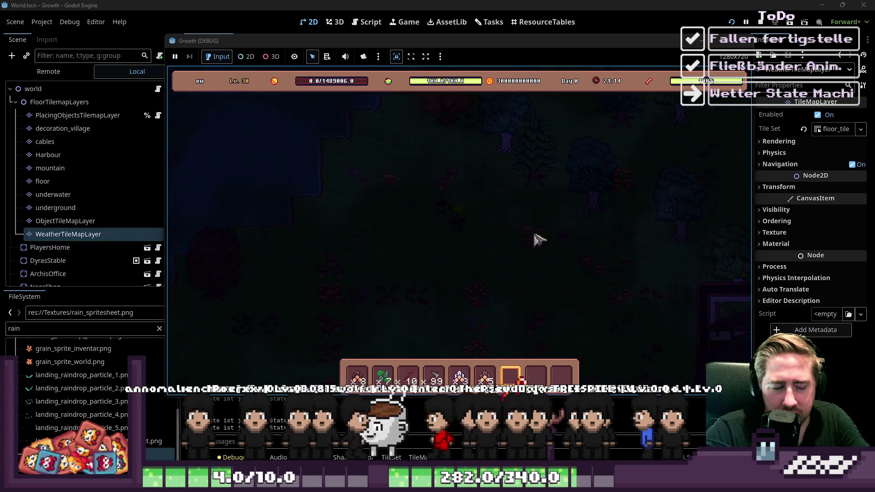
key("s")
key("a")
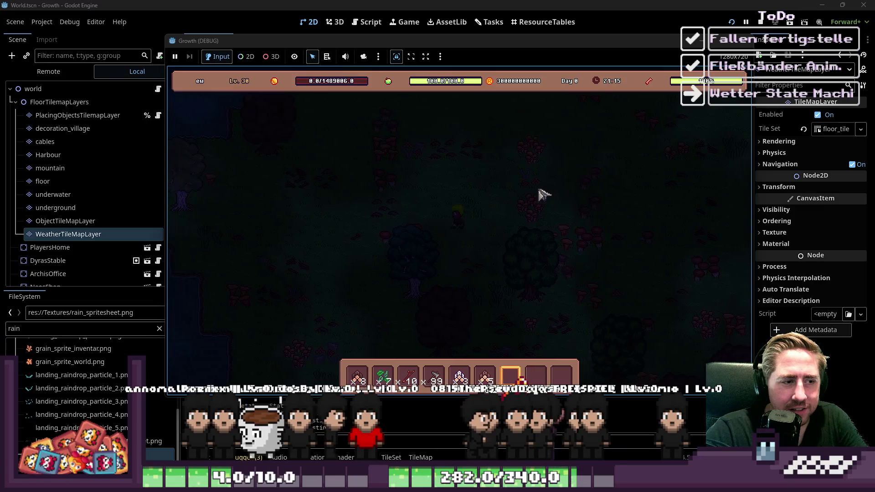
key("s")
key("a")
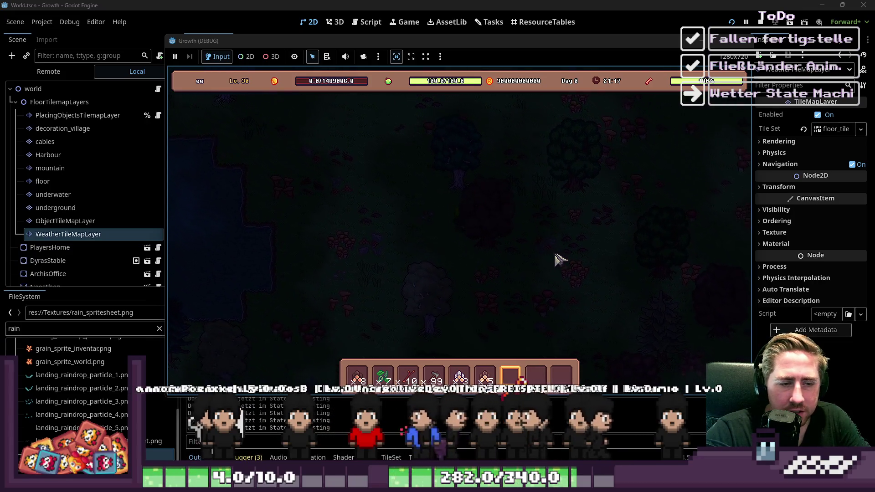
key("s")
key("d")
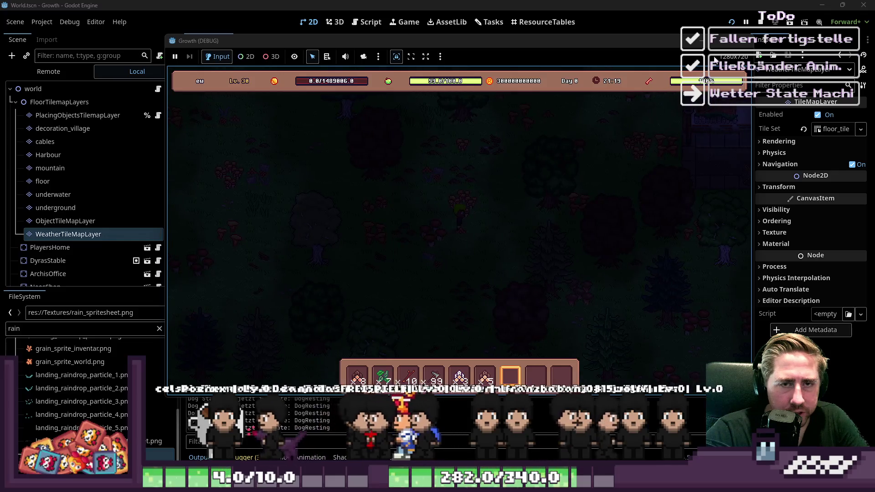
Stop the running game and return to the editor's world map
left_click(747, 42)
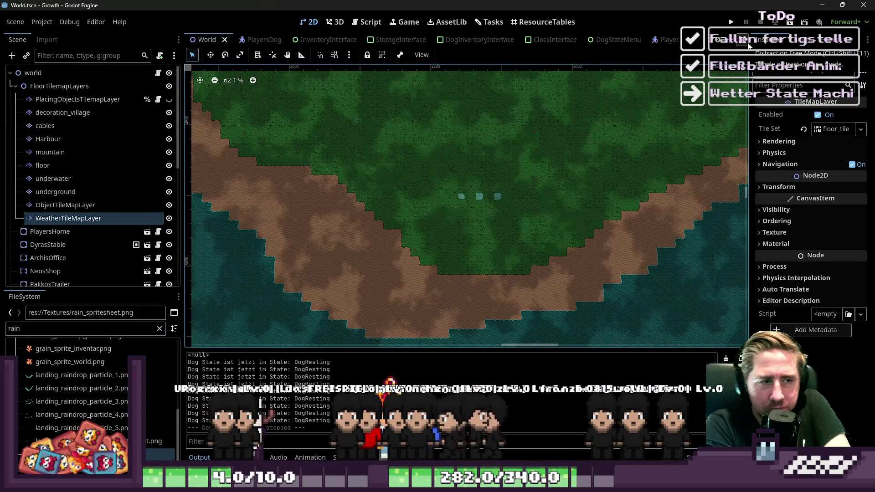
scroll(538, 162, "down", 10)
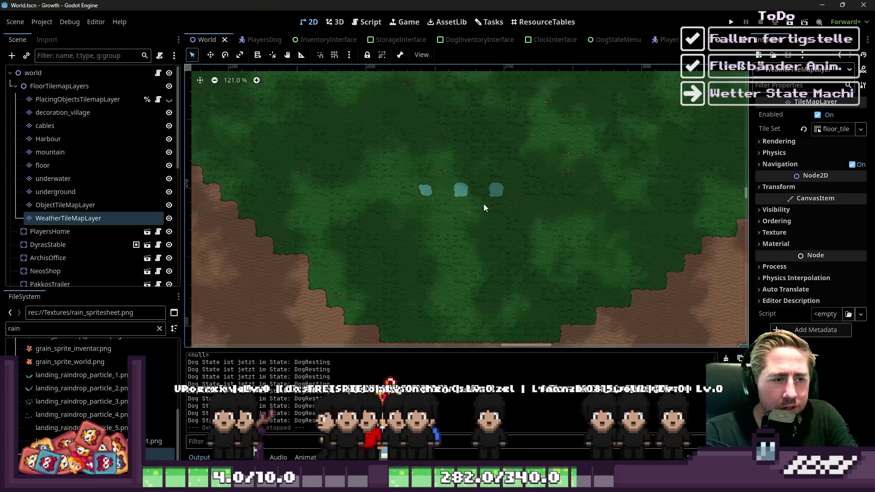
scroll(474, 242, "up", 4)
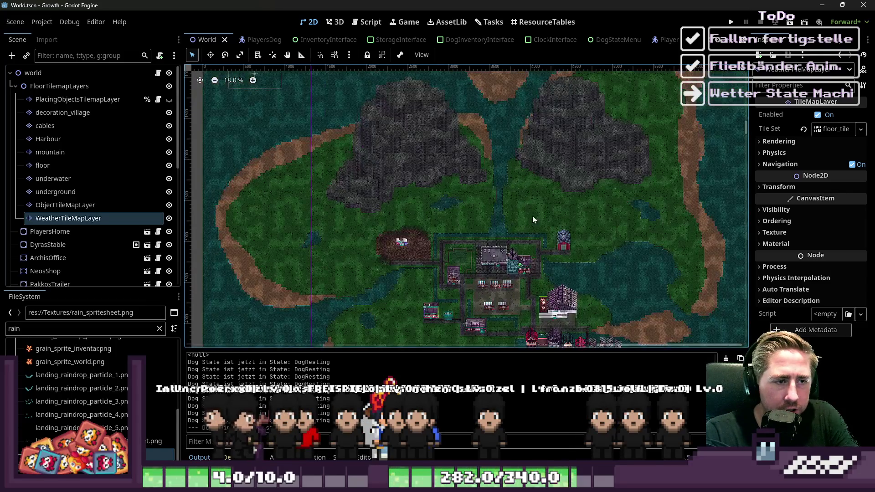
Zoom the 2D viewport out to show the whole island
scroll(536, 227, "up", 8)
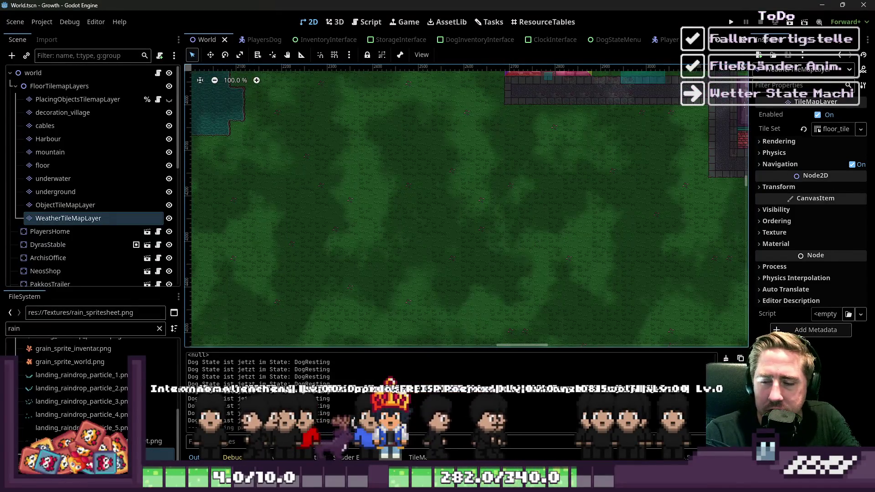
scroll(614, 235, "up", 8)
scroll(466, 250, "down", 4)
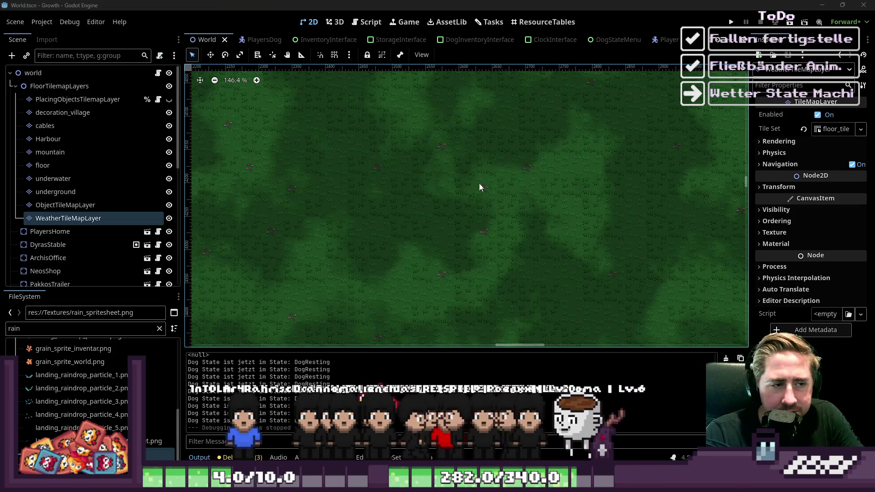
scroll(463, 228, "down", 2)
scroll(463, 228, "down", 4)
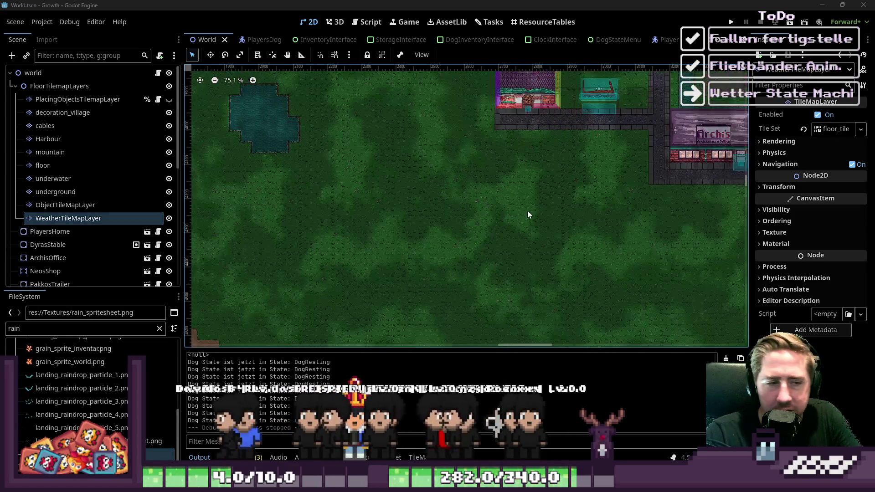
scroll(454, 270, "down", 6)
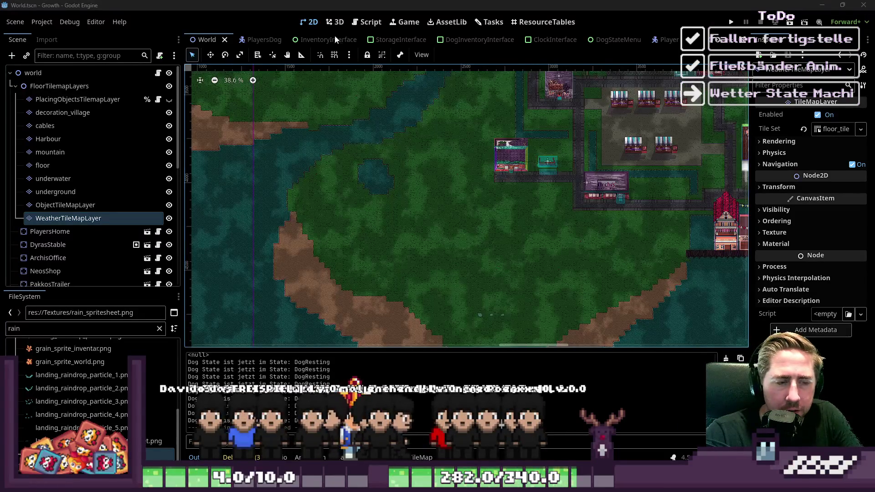
scroll(568, 270, "down", 3)
scroll(525, 294, "down", 4)
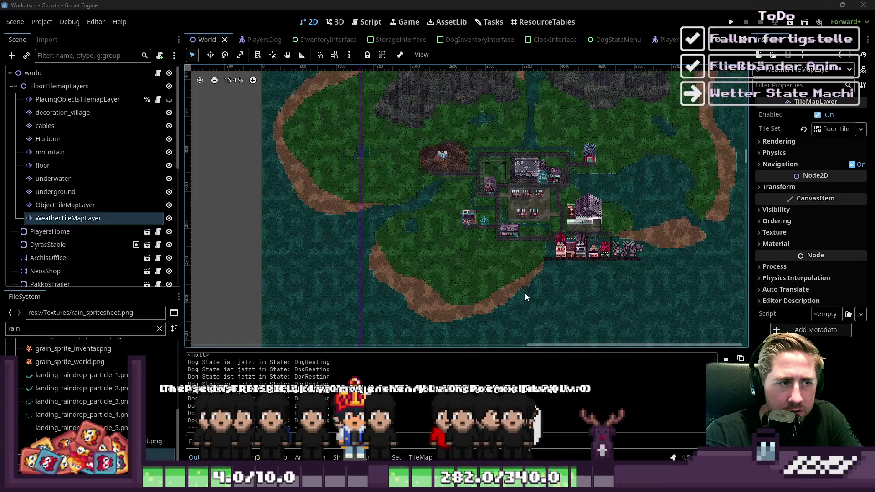
Zoom in on the three puddles south of the village and select WeatherTileMapLayer for tile painting
scroll(387, 270, "up", 4)
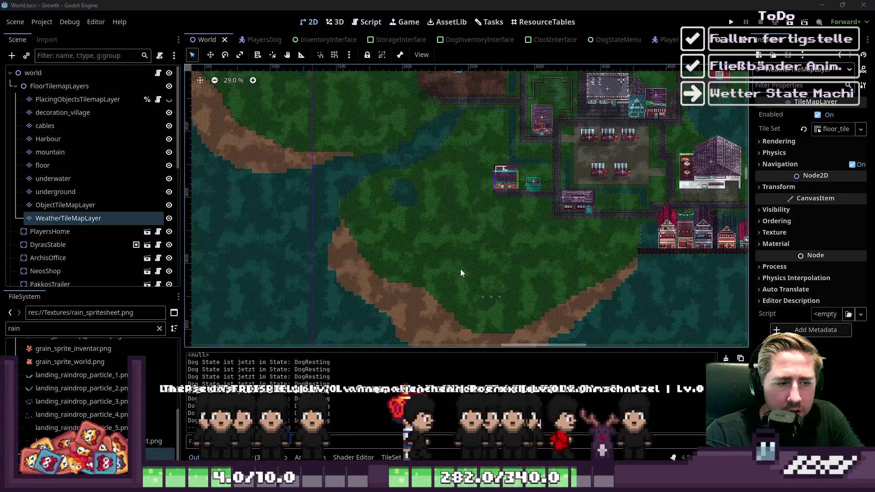
scroll(465, 275, "up", 10)
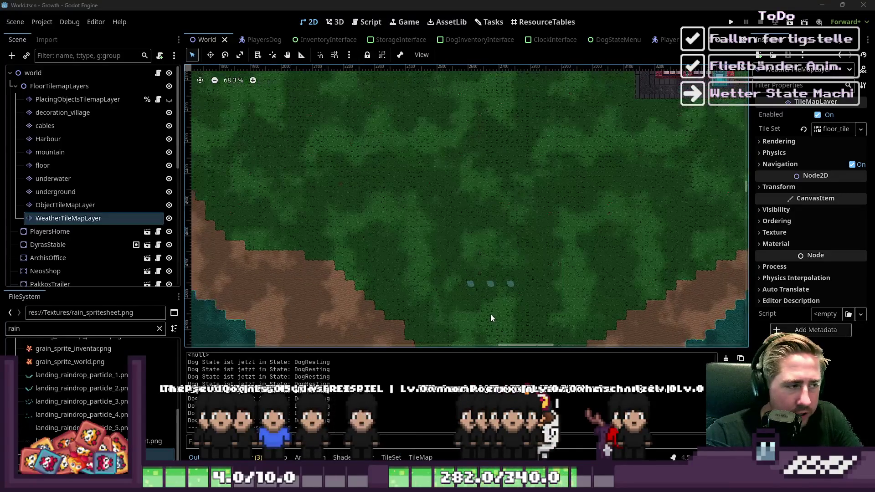
scroll(472, 300, "up", 12)
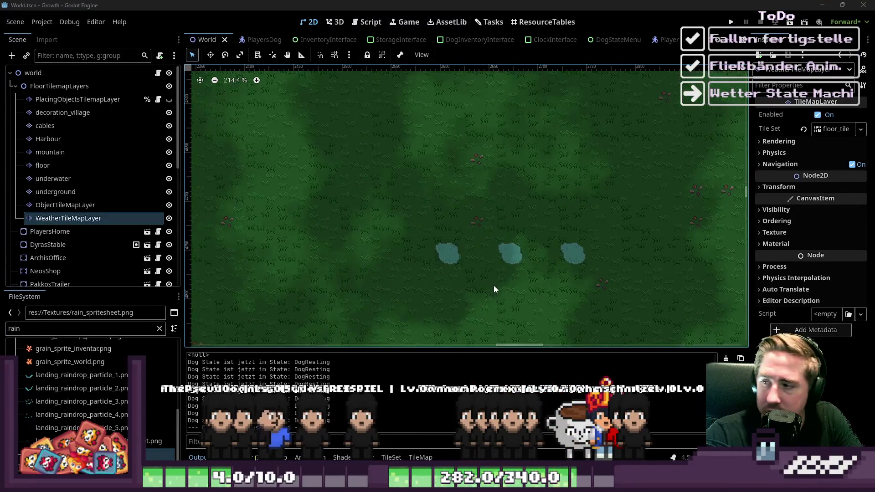
scroll(486, 276, "up", 2)
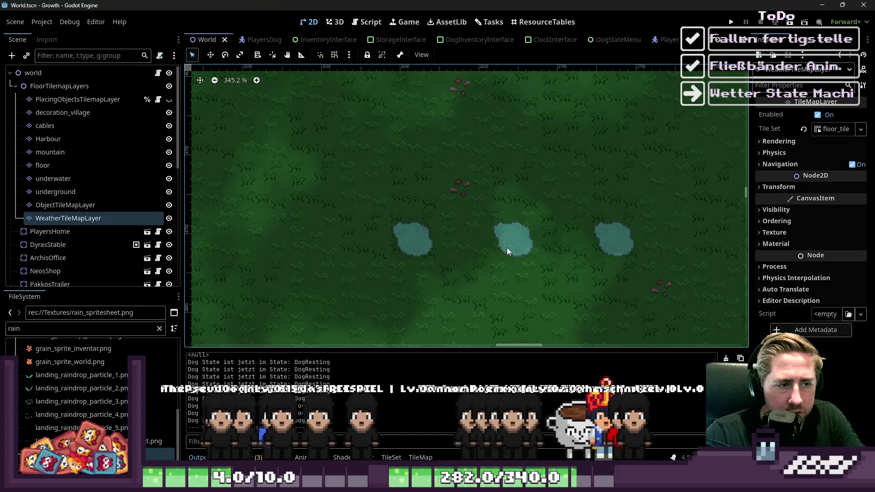
scroll(512, 244, "up", 4)
left_click(65, 205)
left_click(63, 218)
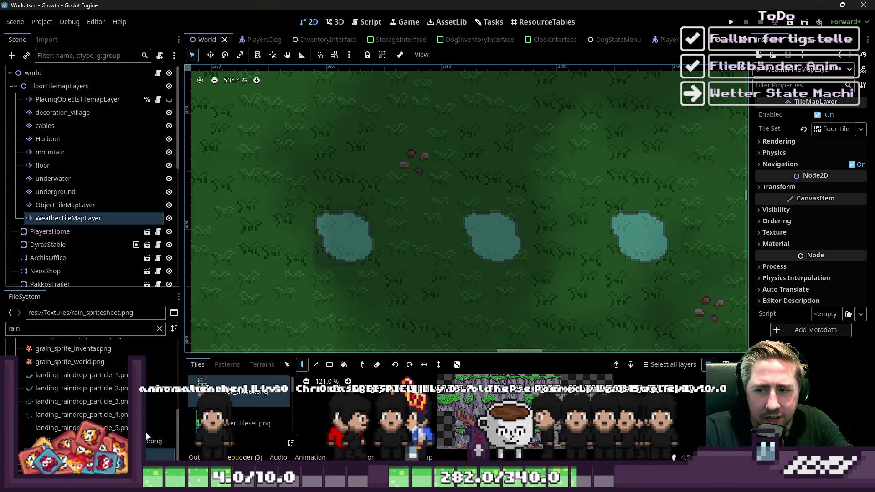
scroll(518, 207, "down", 15)
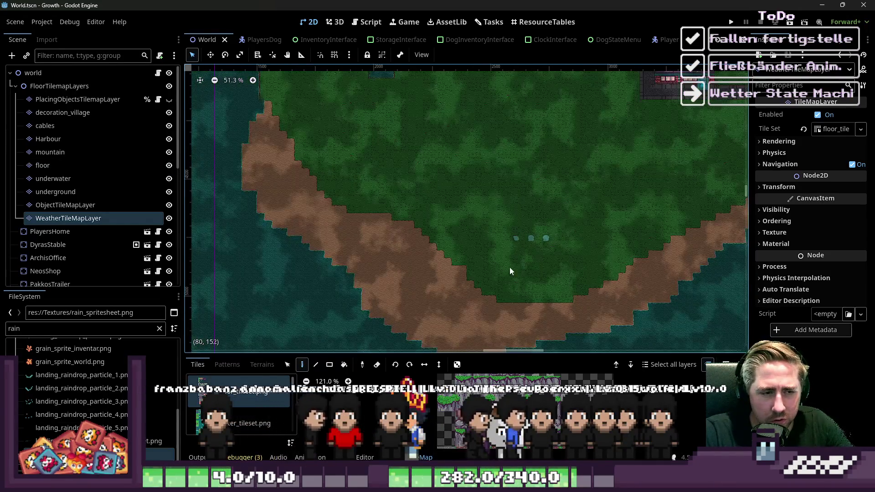
scroll(513, 262, "down", 3)
scroll(491, 291, "up", 2)
scroll(540, 282, "up", 5)
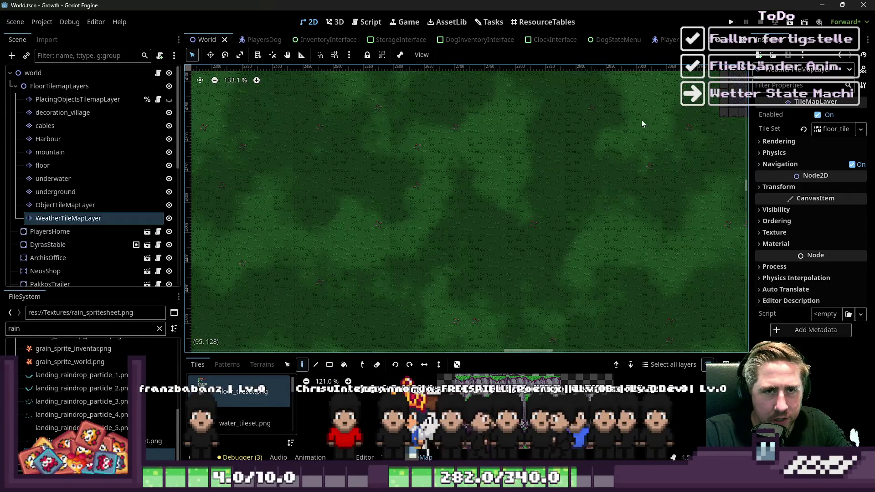
scroll(510, 191, "up", 3)
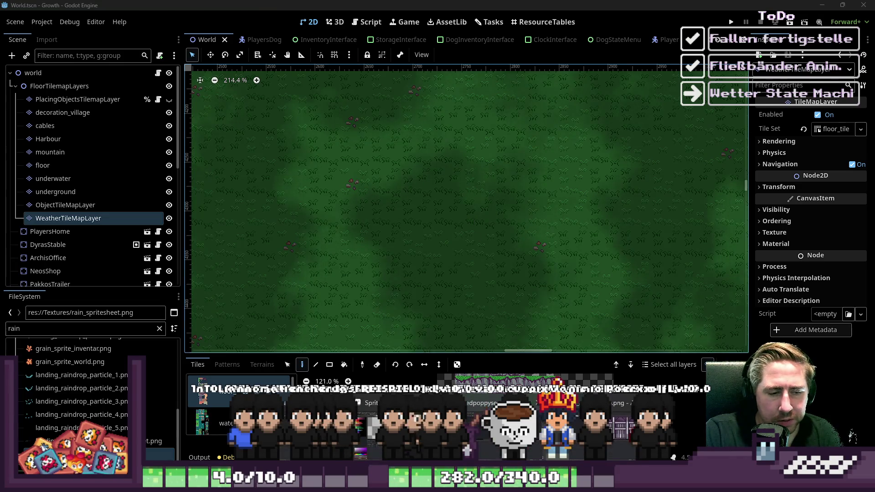
key("alt+Tab")
Play and stop the conveyor belt animation preview twice, then minimize Aseprite
scroll(515, 91, "down", 4)
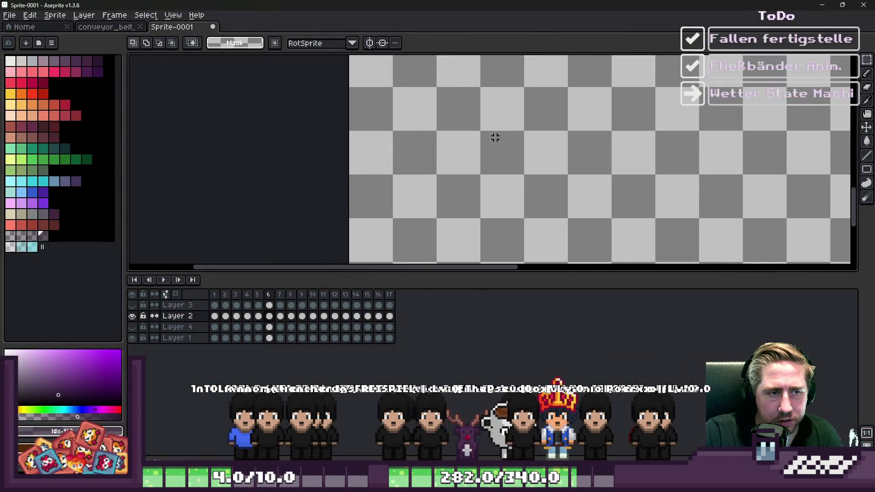
scroll(456, 176, "up", 3)
scroll(427, 159, "down", 1)
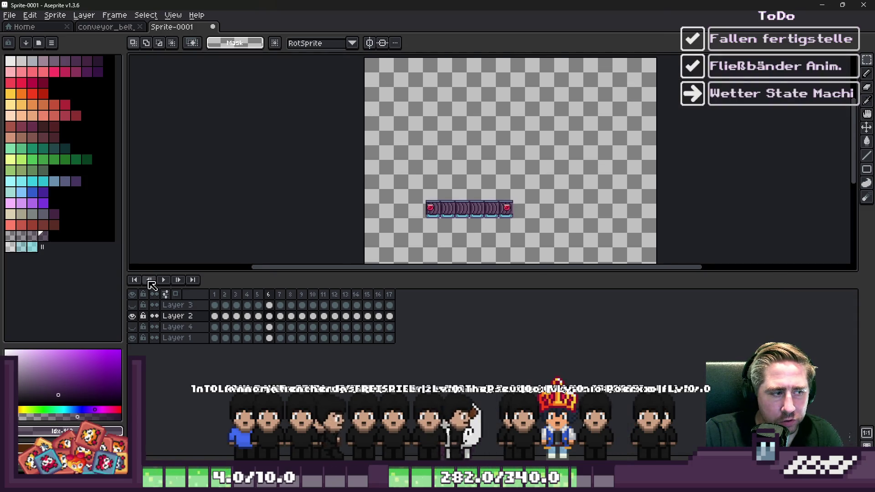
left_click(163, 280)
scroll(433, 214, "up", 3)
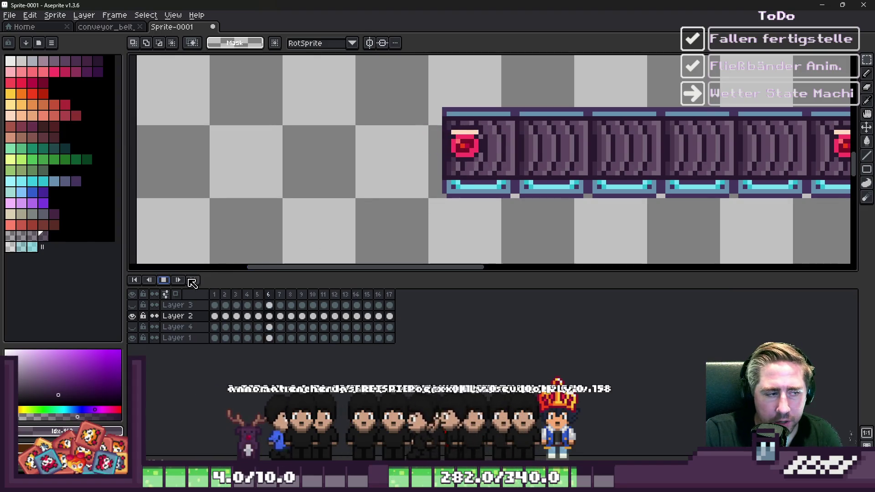
left_click(193, 280)
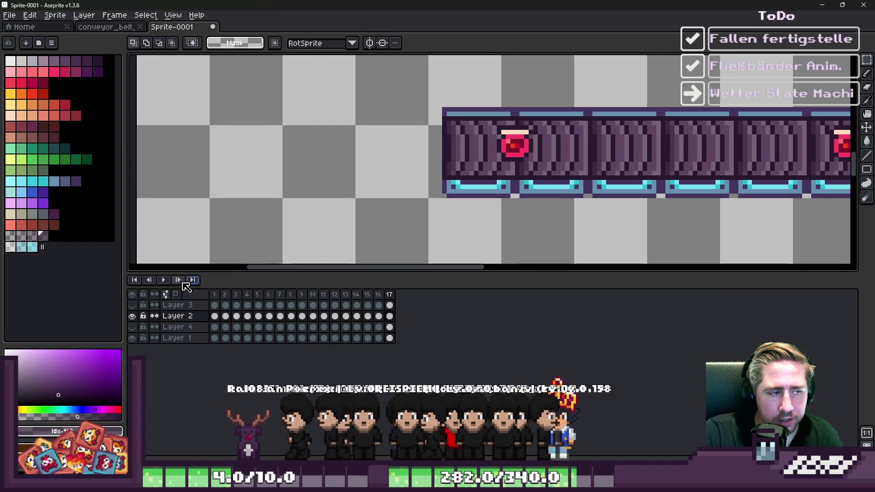
left_click(163, 280)
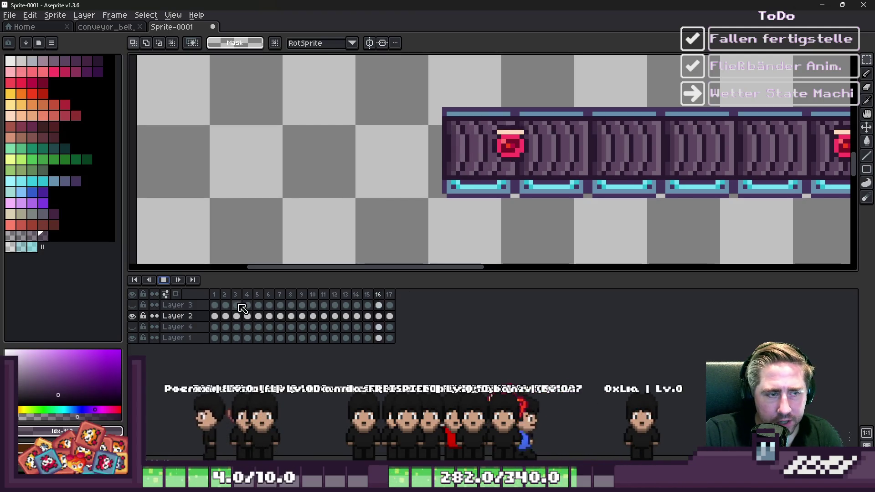
left_click(163, 280)
left_click(828, 5)
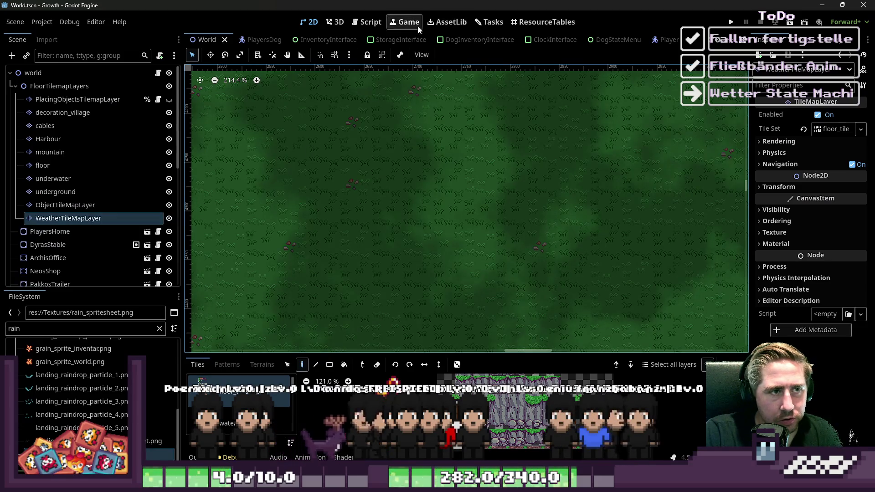
left_click(40, 22)
left_click(46, 32)
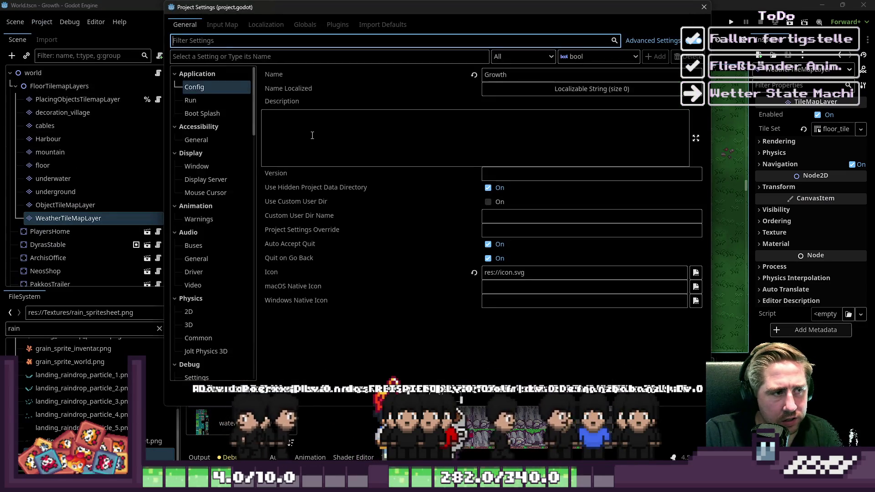
left_click(338, 24)
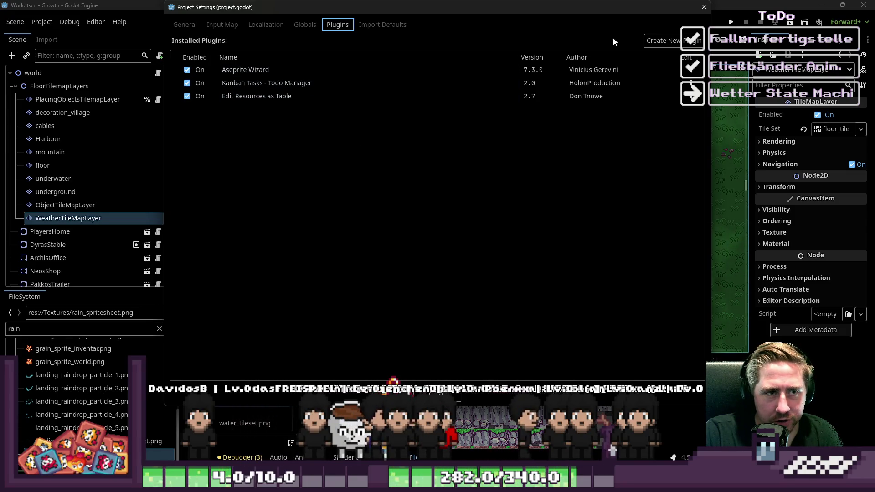
left_click(703, 8)
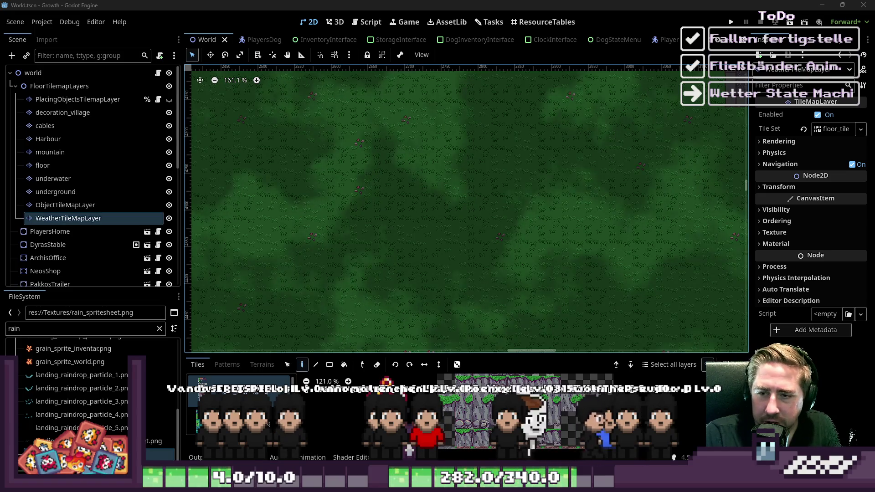
scroll(387, 181, "down", 2)
left_click(373, 22)
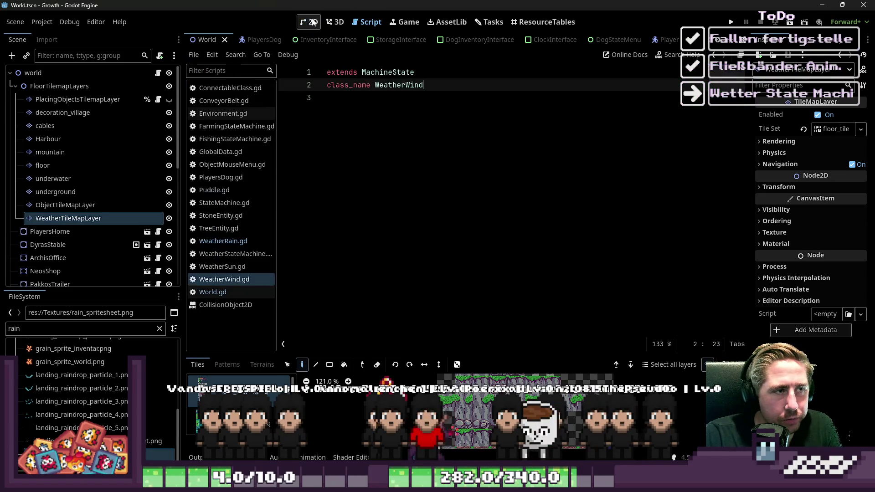
left_click(309, 22)
scroll(381, 203, "down", 8)
scroll(473, 234, "down", 1)
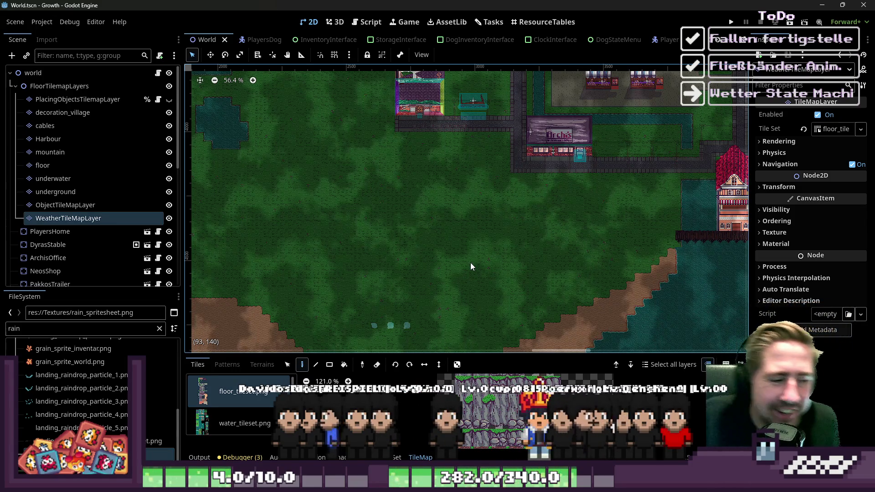
scroll(499, 185, "down", 3)
scroll(395, 258, "up", 10)
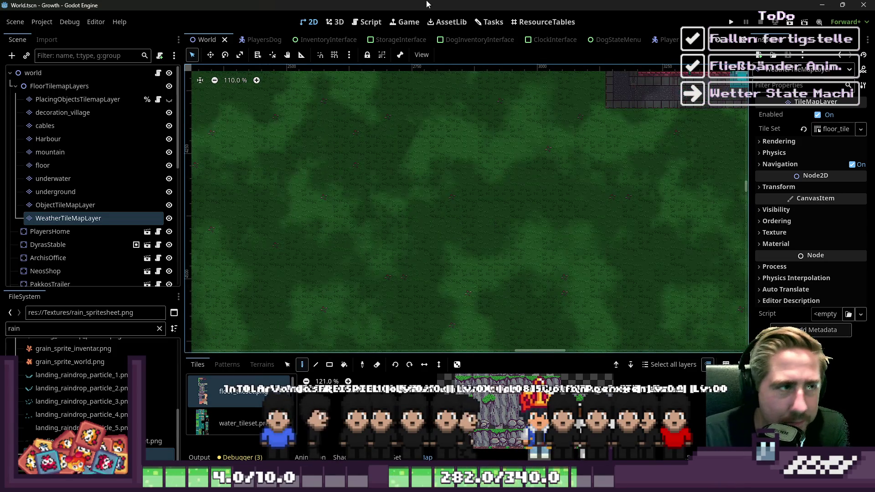
left_click(447, 20)
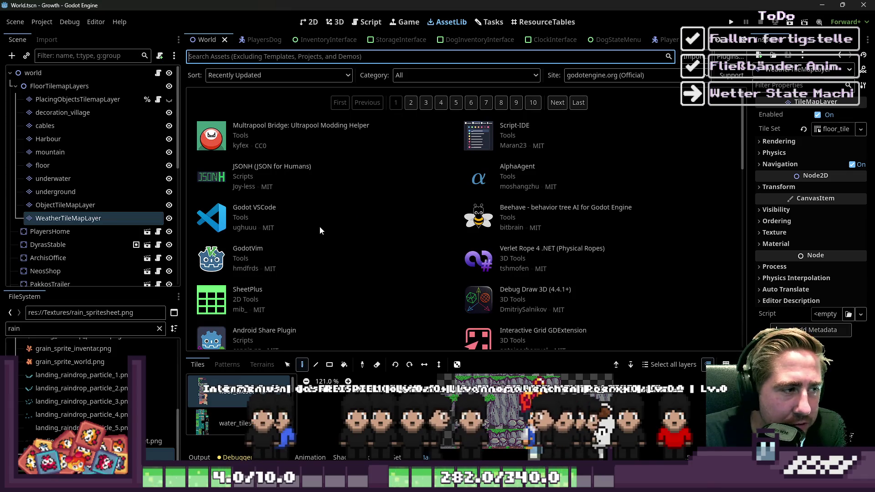
scroll(320, 230, "down", 2)
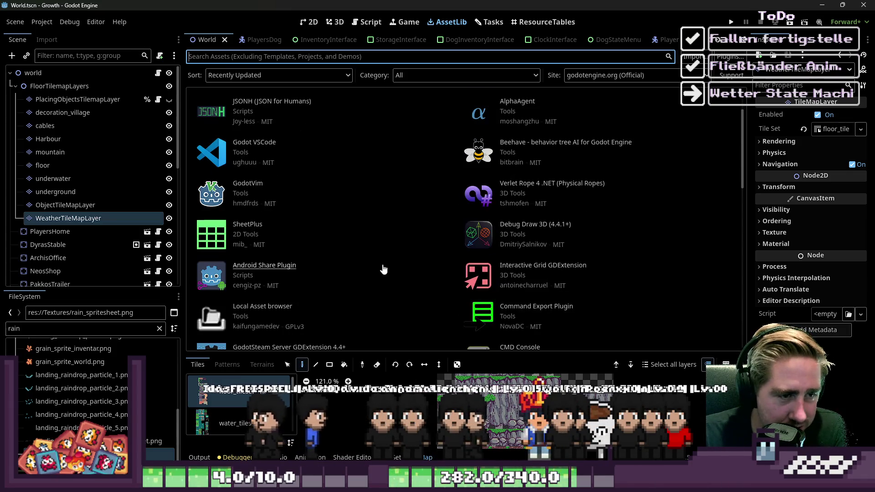
scroll(386, 273, "down", 1)
scroll(386, 273, "down", 2)
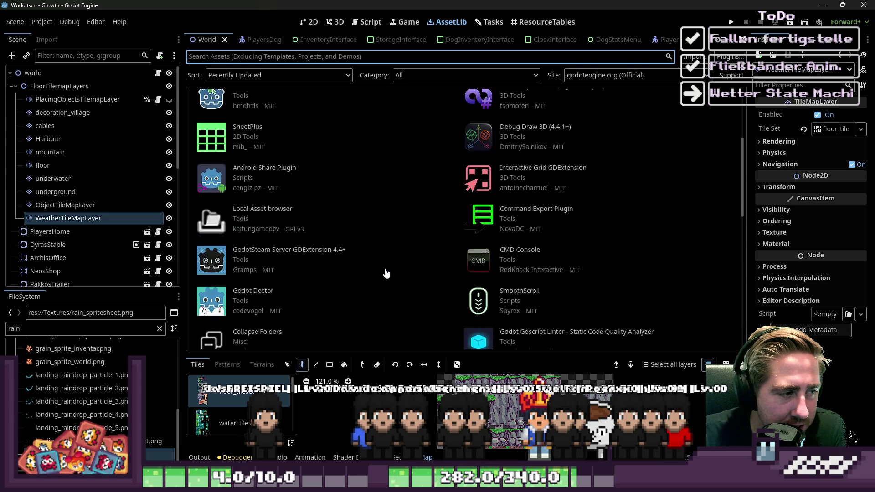
scroll(386, 273, "up", 3)
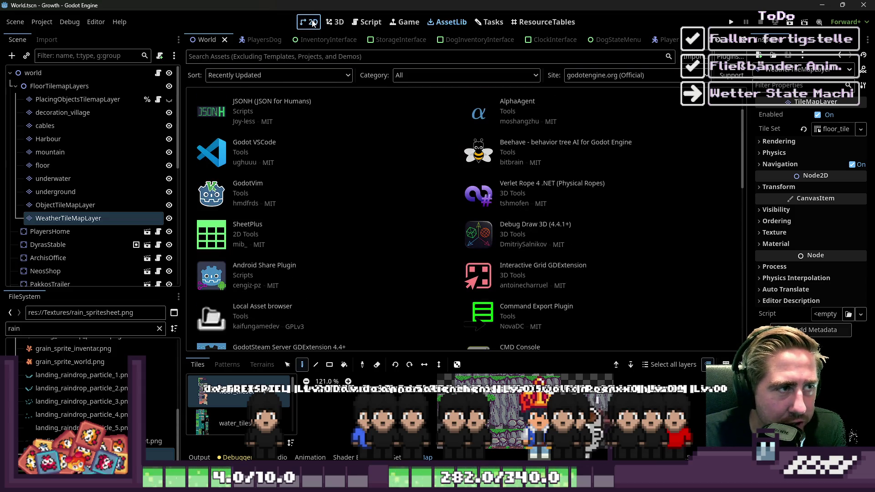
left_click(312, 24)
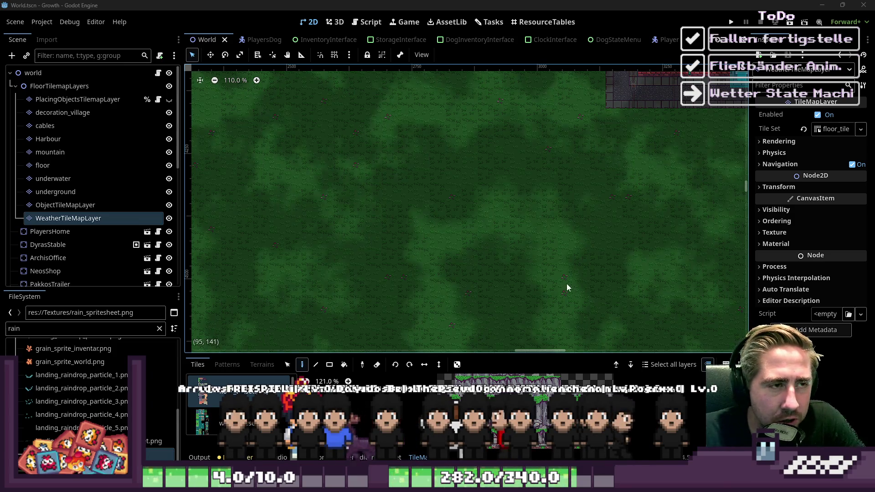
Select ObjectTileMapLayer and erase the four objects on the lower road row
scroll(566, 276, "down", 6)
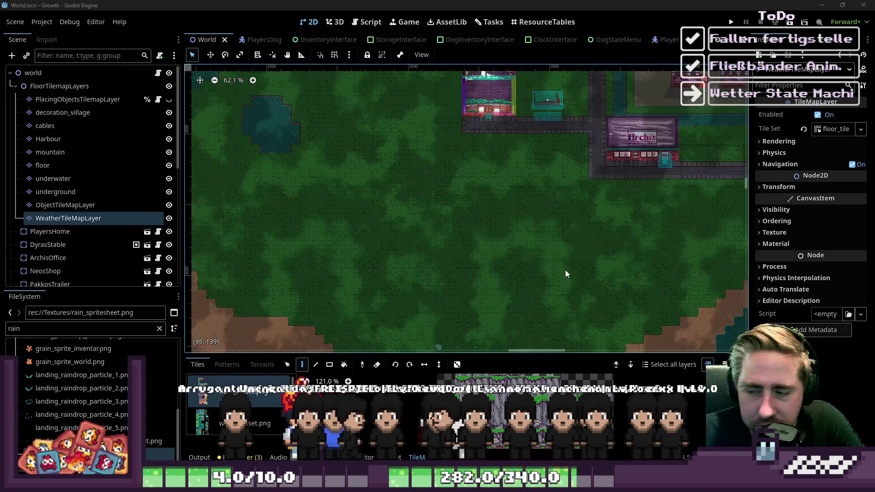
scroll(424, 261, "down", 2)
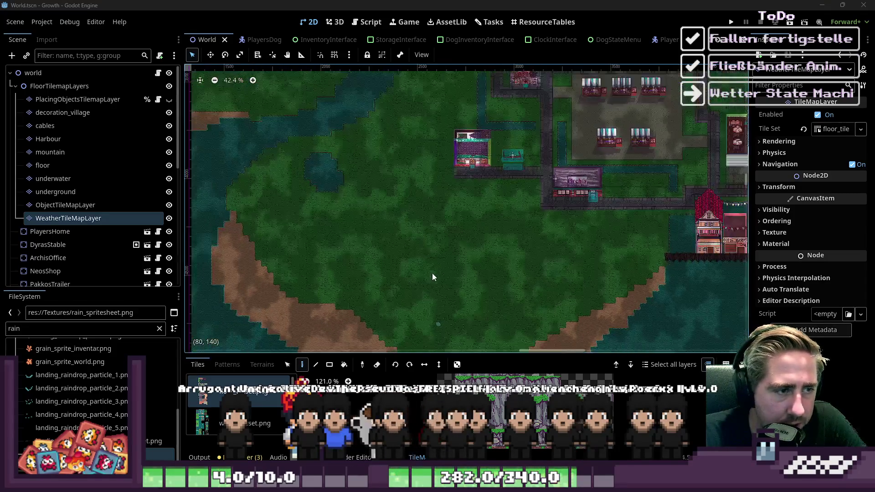
scroll(382, 169, "up", 6)
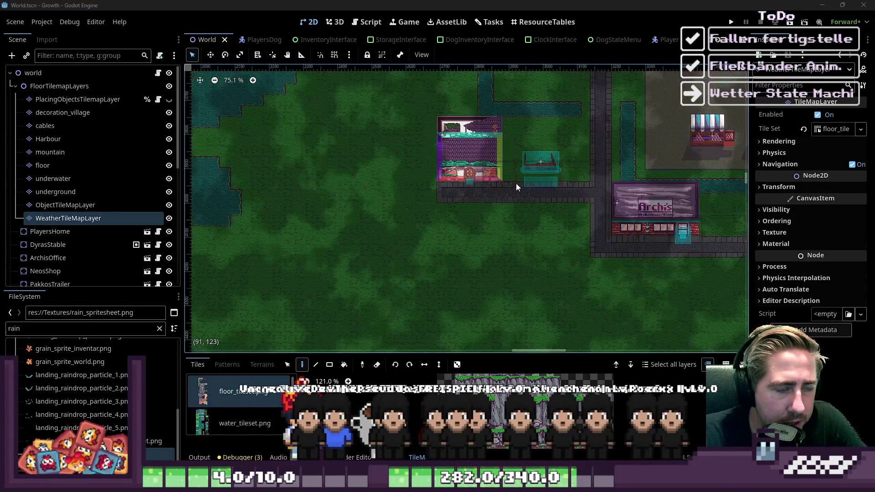
scroll(519, 167, "up", 9)
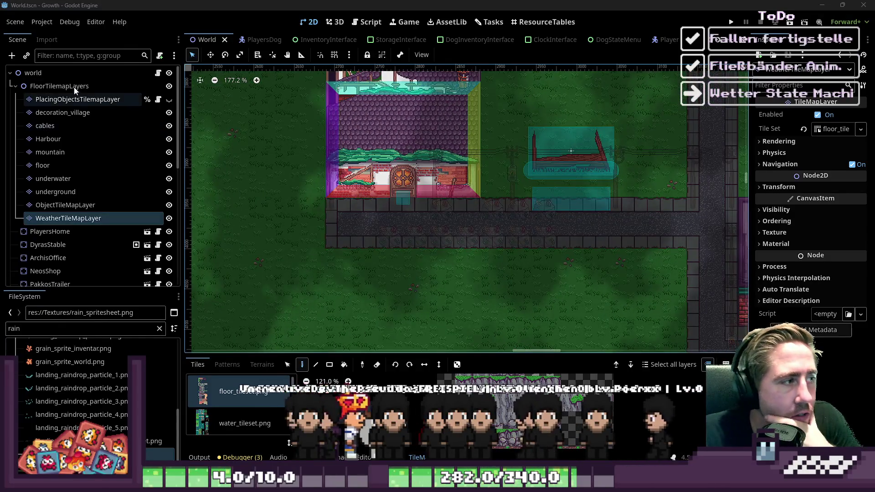
left_click(65, 206)
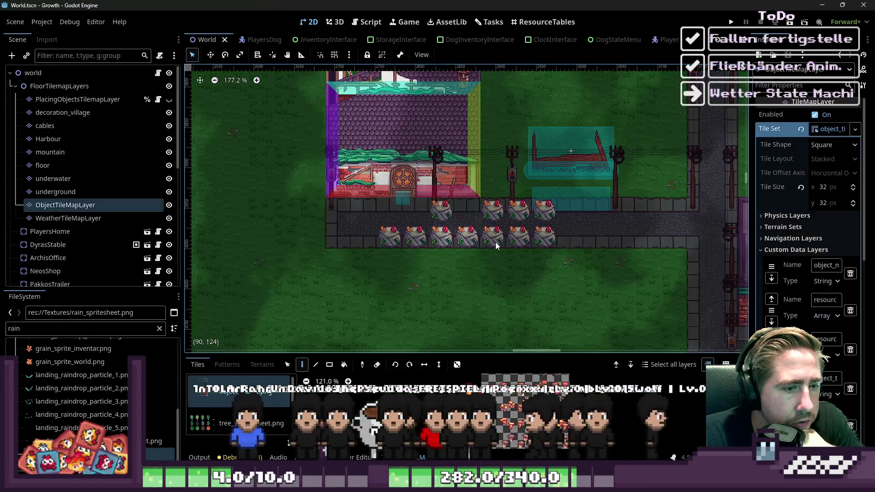
right_click(468, 237)
right_click(441, 237)
right_click(415, 237)
right_click(393, 239)
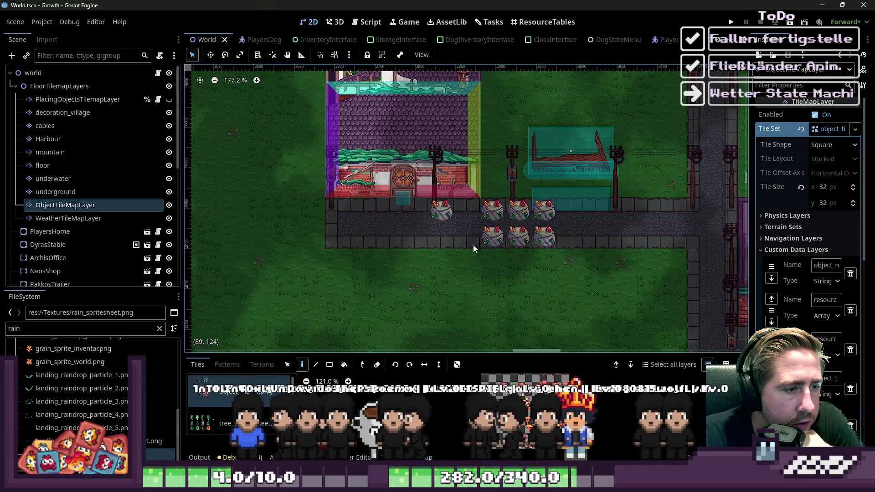
Erase the four objects on the upper road row, then reselect WeatherTileMapLayer
right_click(546, 210)
right_click(519, 209)
right_click(493, 210)
right_click(441, 212)
scroll(478, 219, "down", 15)
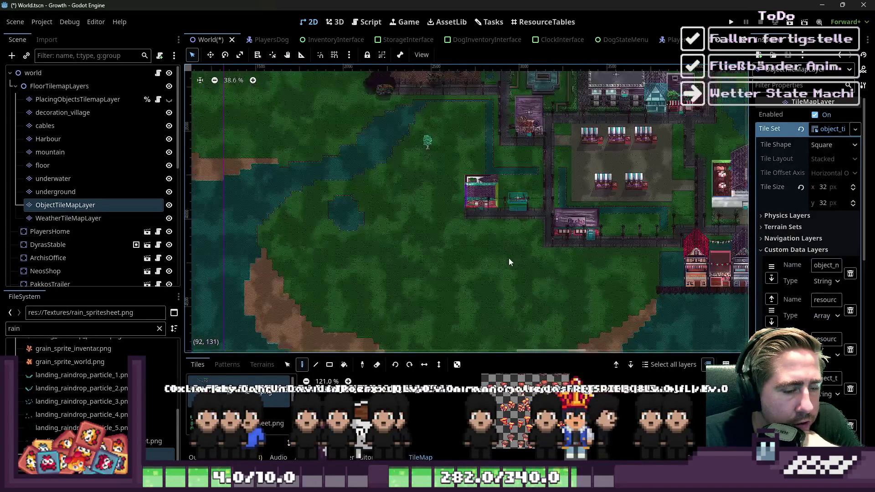
scroll(461, 283, "up", 2)
scroll(479, 310, "down", 1)
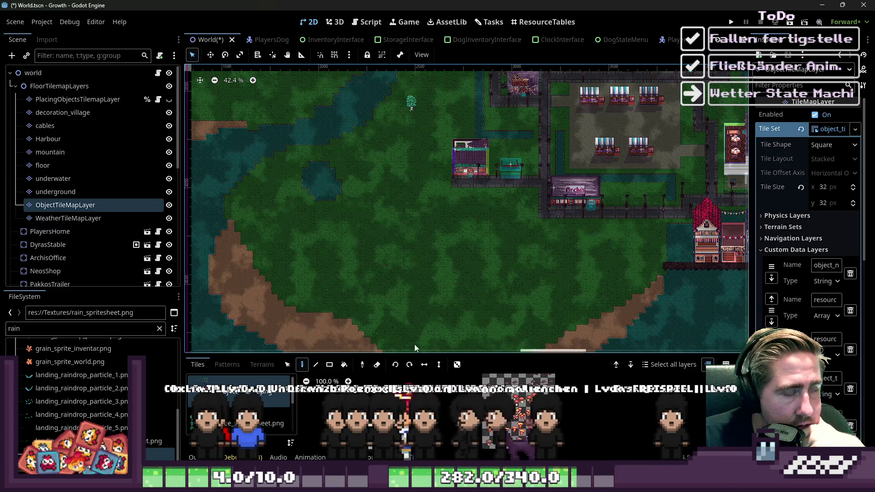
scroll(428, 258, "up", 11)
scroll(497, 228, "up", 7)
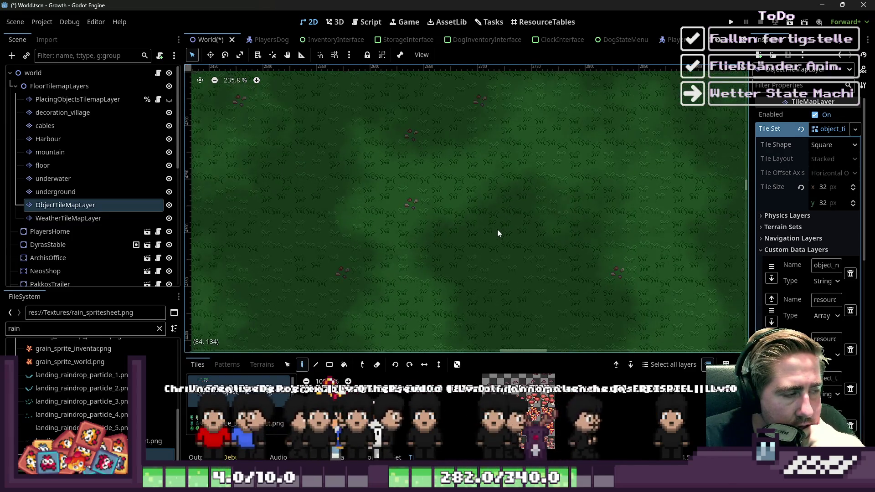
left_click(122, 222)
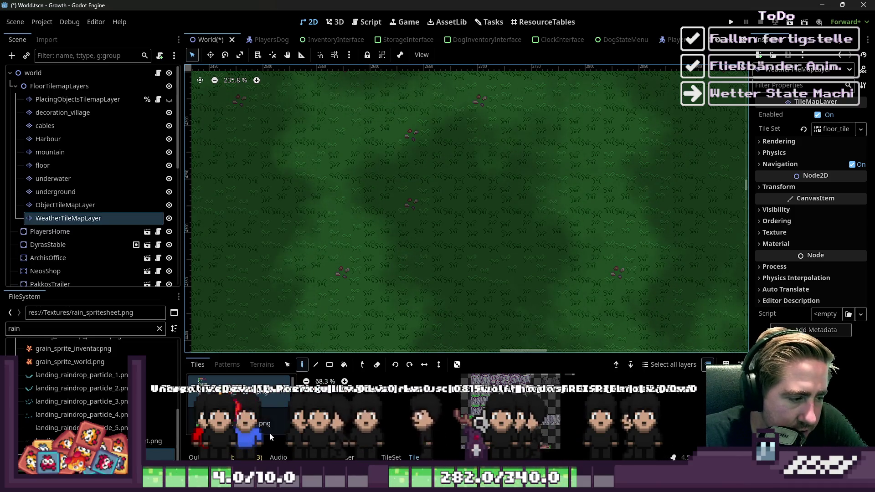
scroll(272, 438, "down", 2)
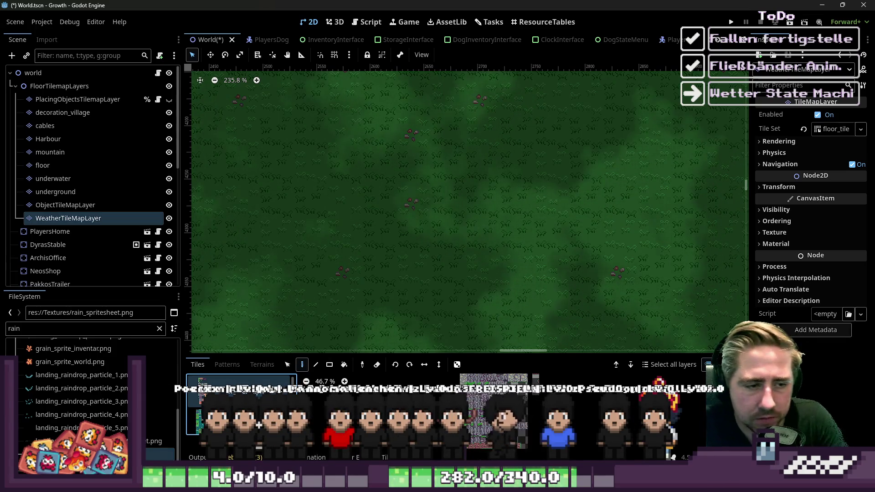
scroll(497, 304, "down", 3)
scroll(501, 301, "down", 7)
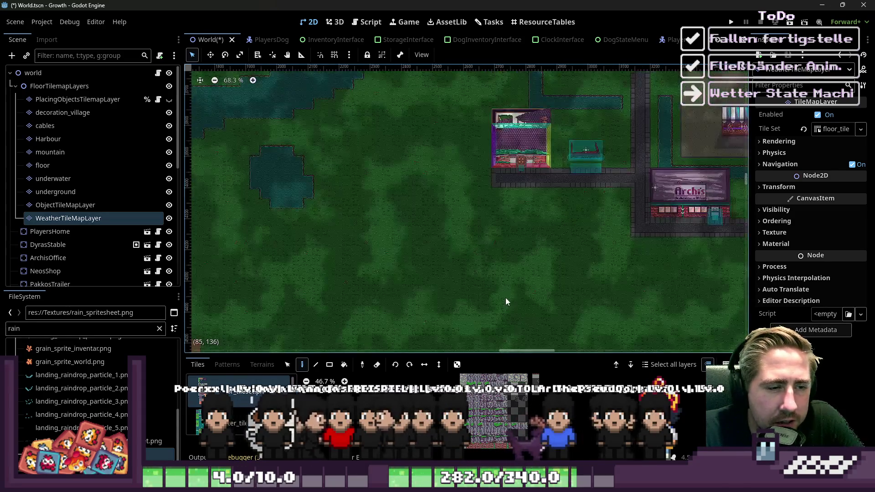